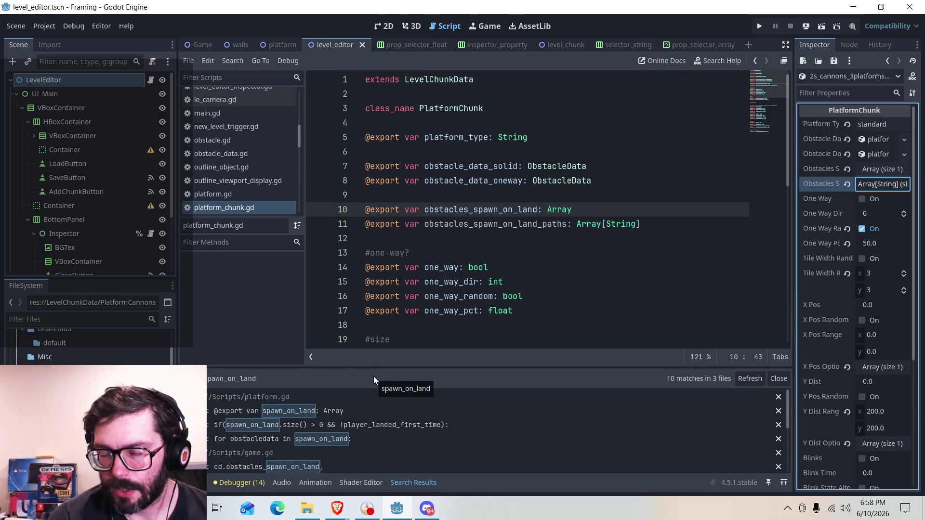
Step: Return from platform_chunk to the level_editor scene and expand the obstacle spawn paths list
left_click(384, 26)
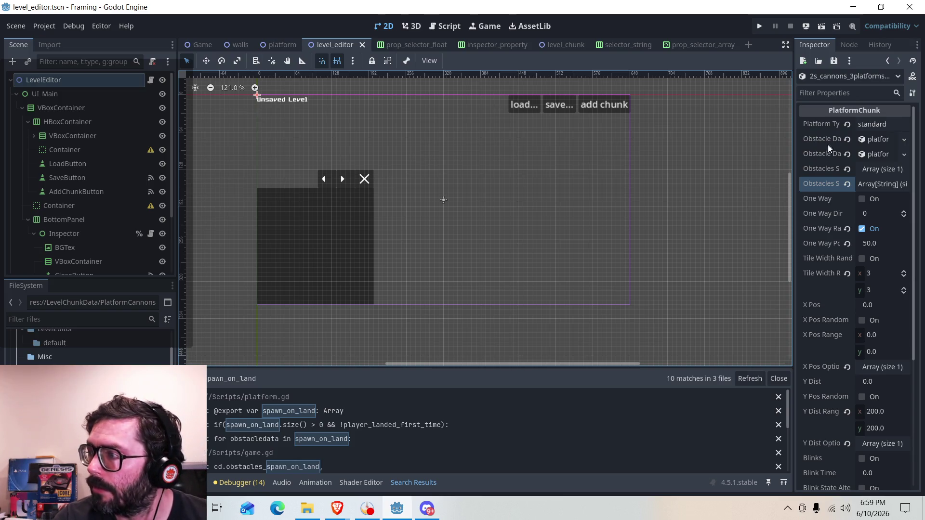
left_click(882, 185)
left_click(873, 185)
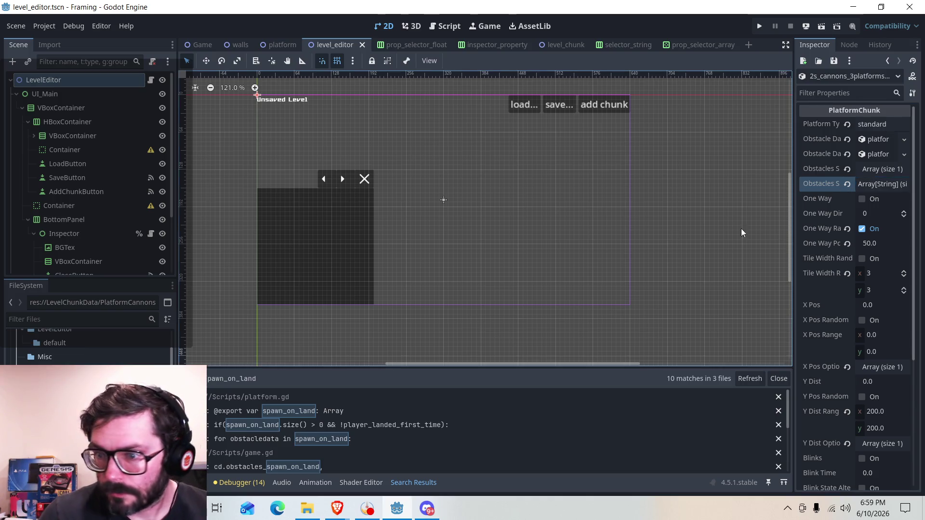
scroll(58, 347, "up", 2)
scroll(48, 357, "down", 2)
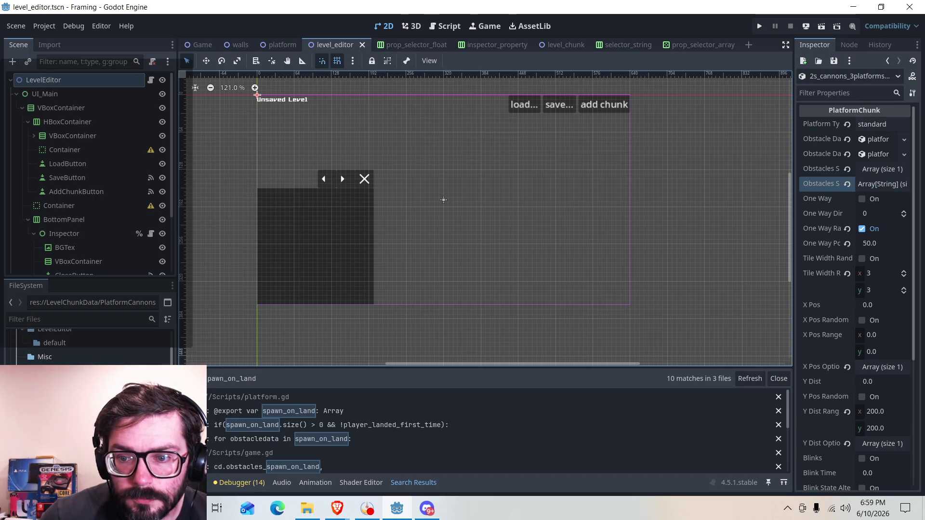
left_click(873, 186)
left_click(873, 186)
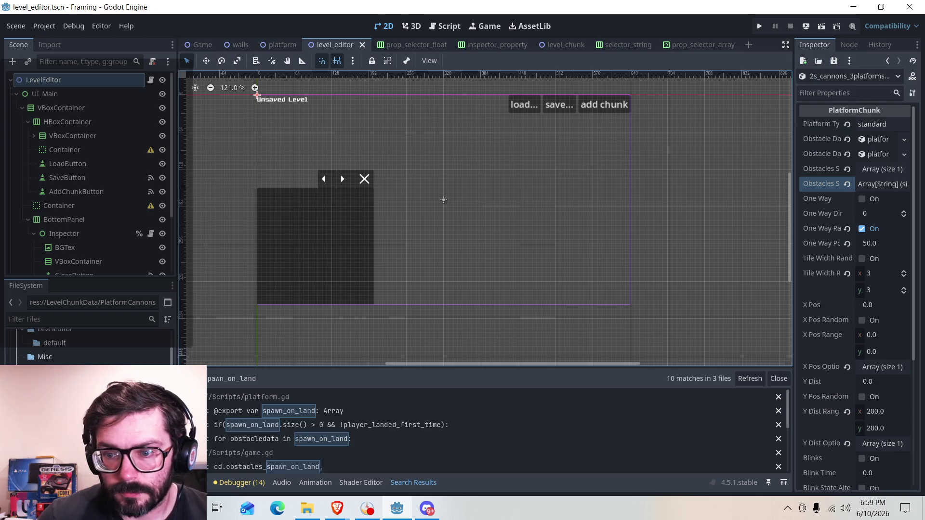
Step: Give the first cannon spawner chunk one spawn path entry holding its obstacle resource's path
right_click(72, 266)
left_click(96, 273)
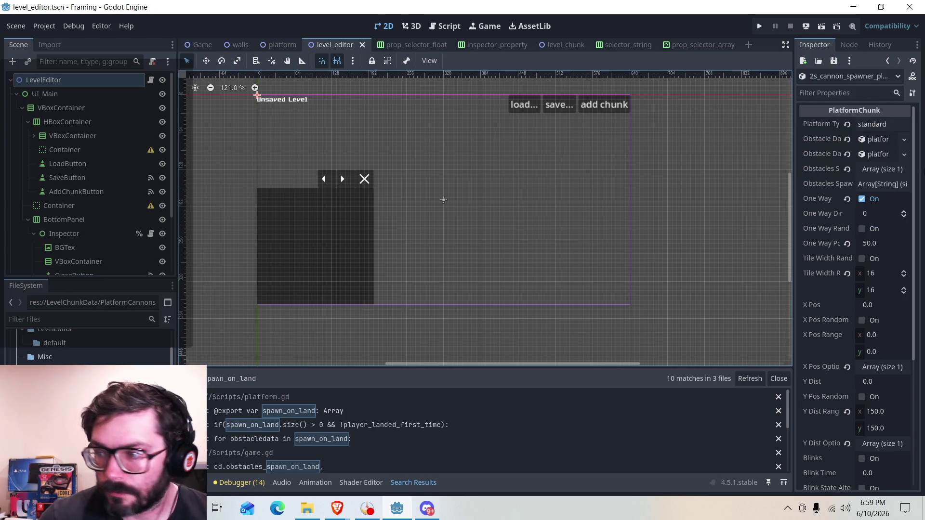
left_click(882, 183)
left_click(882, 168)
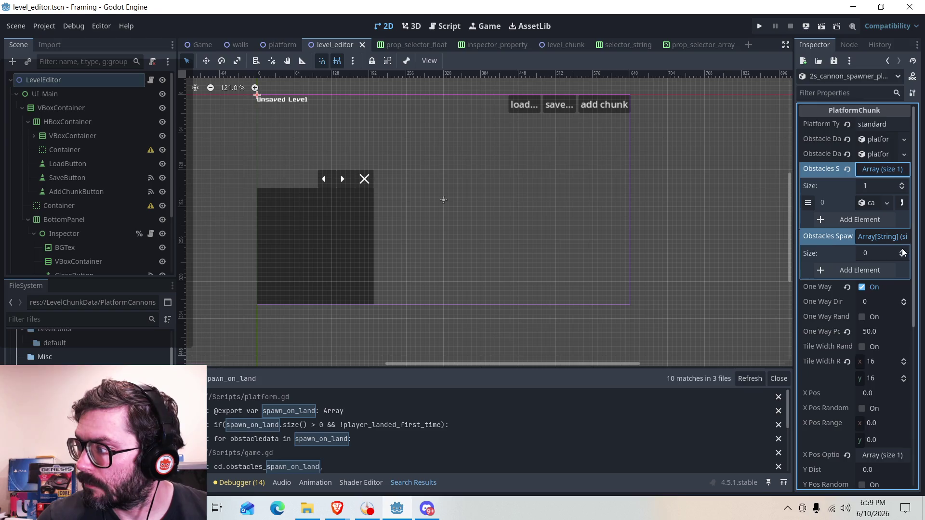
left_click(904, 251)
left_click(871, 203)
double_click(873, 309)
triple_click(872, 309)
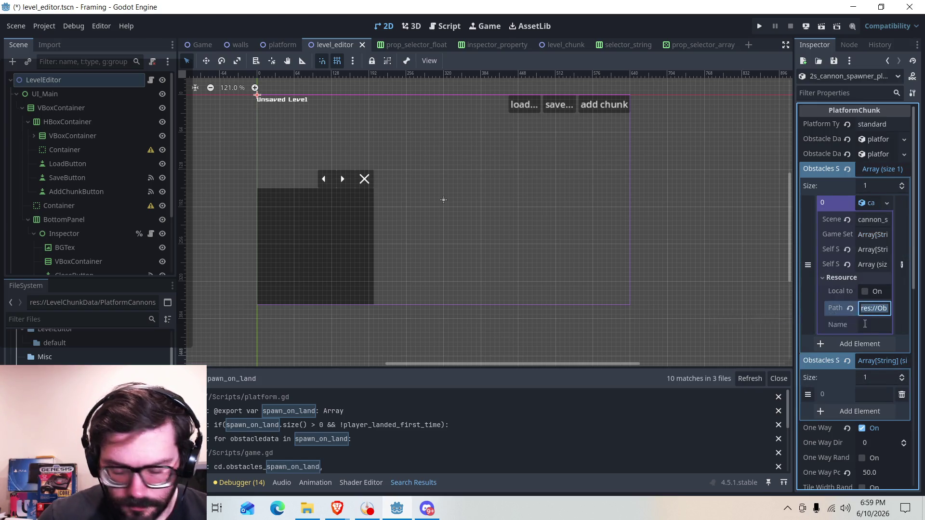
left_click(870, 395)
key("ctrl+v")
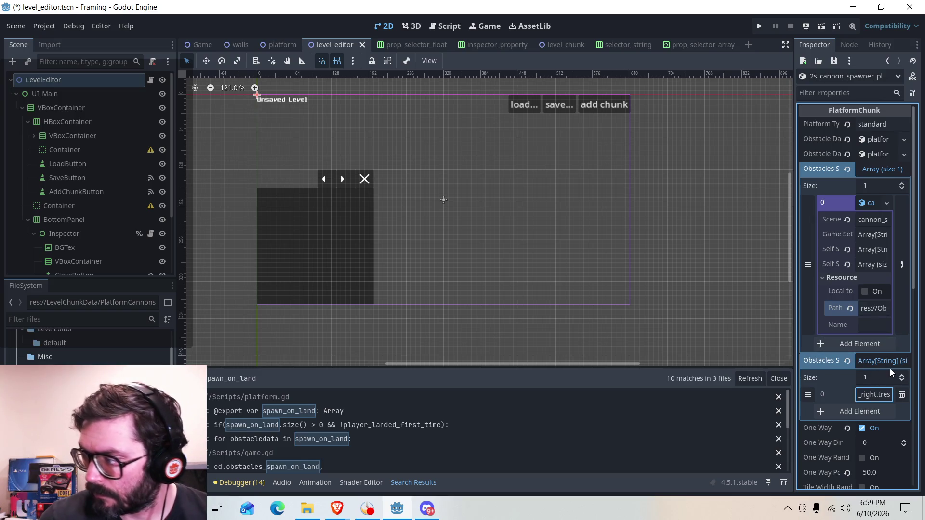
key("Home")
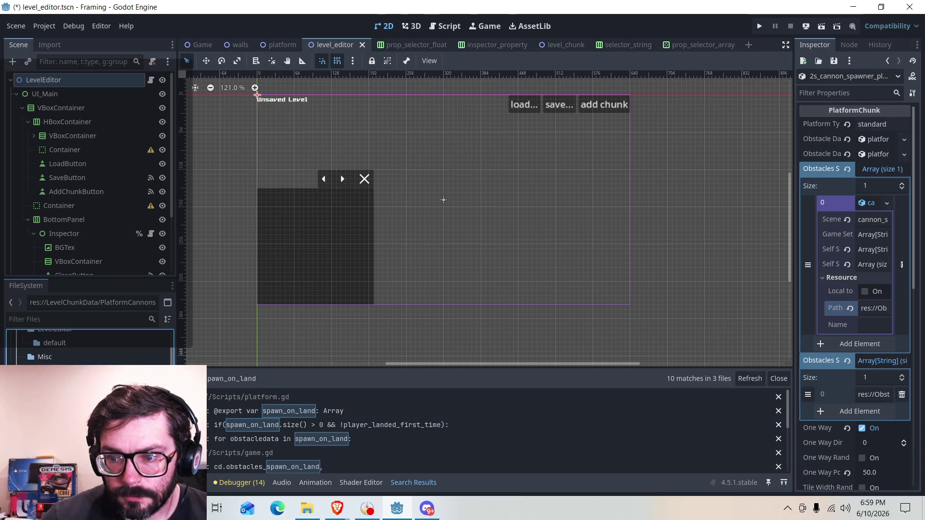
Step: Add one spawn path entry to the second cannon spawner chunk, pasting its obstacle path ending _right.tres
right_click(82, 340)
left_click(118, 279)
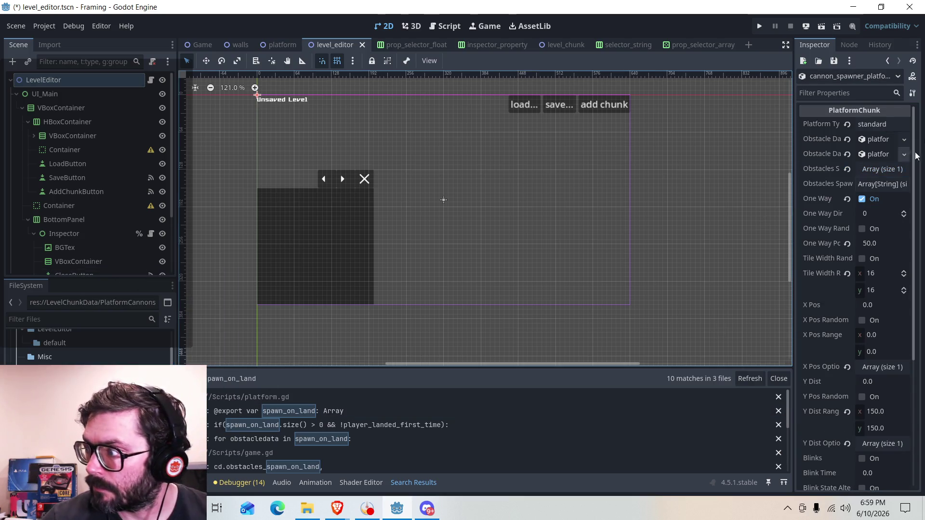
left_click(883, 170)
left_click(885, 173)
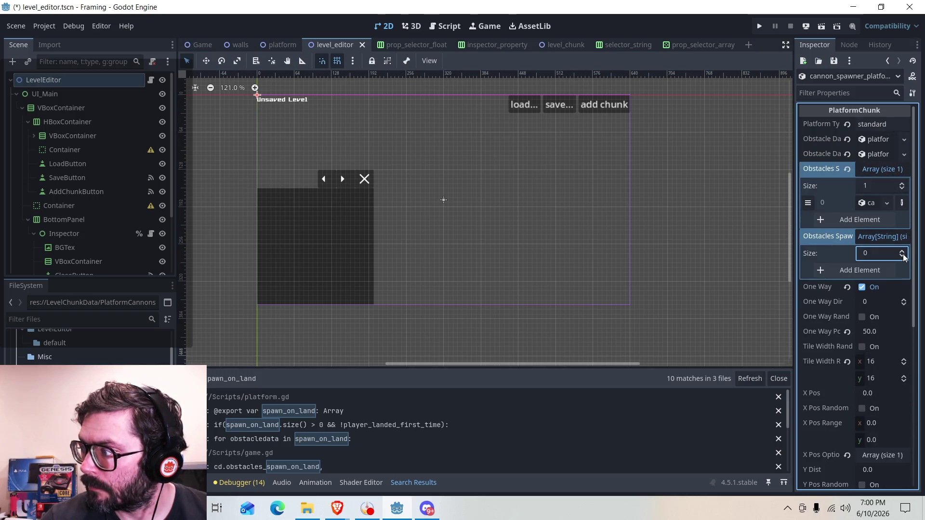
left_click(902, 251)
left_click(870, 203)
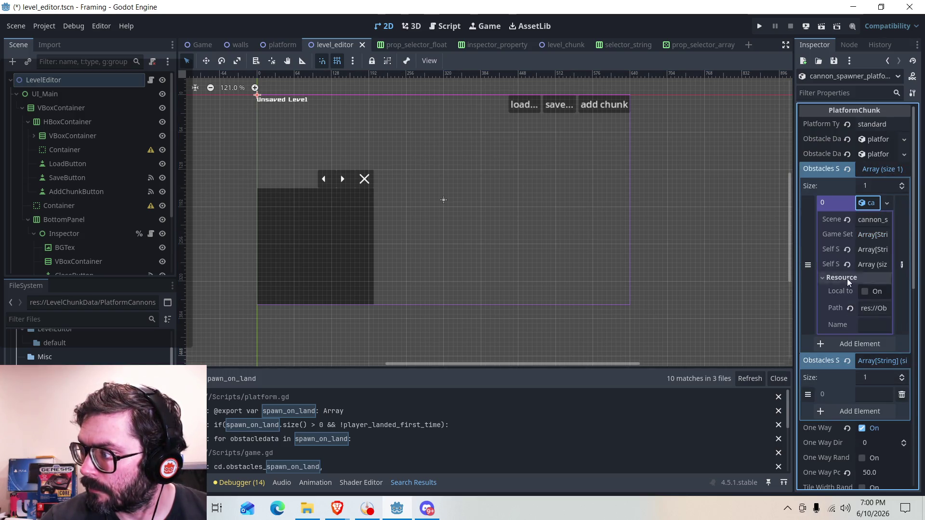
left_click(878, 308)
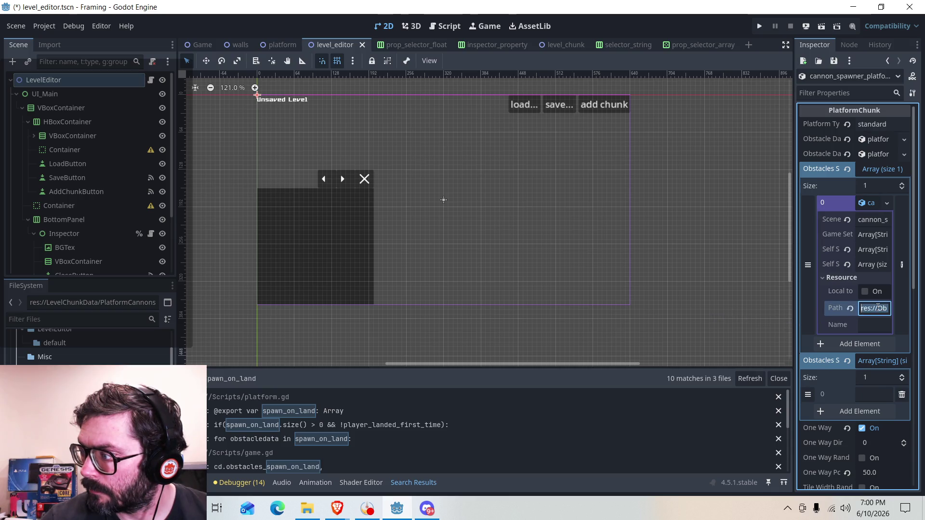
right_click(878, 307)
left_click(819, 348)
left_click(870, 396)
right_click(869, 397)
left_click(801, 376)
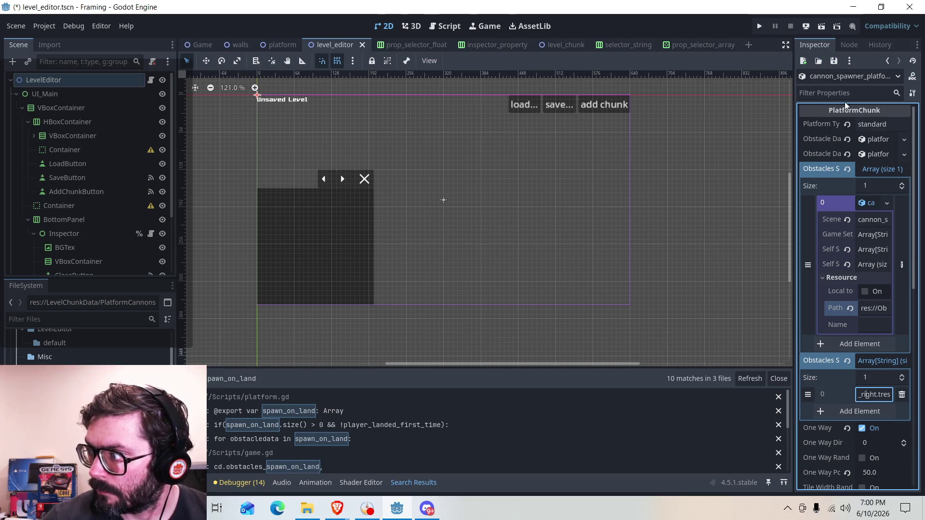
scroll(89, 347, "up", 2)
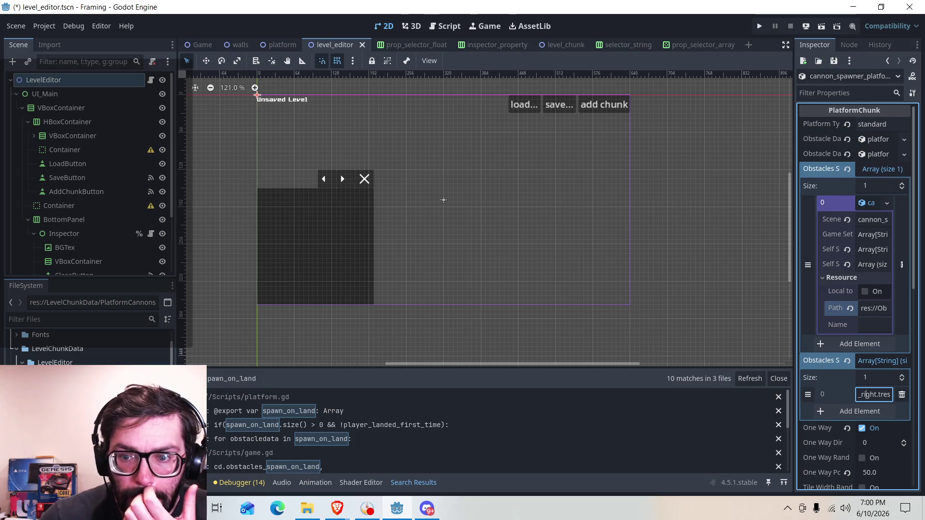
left_click(89, 347)
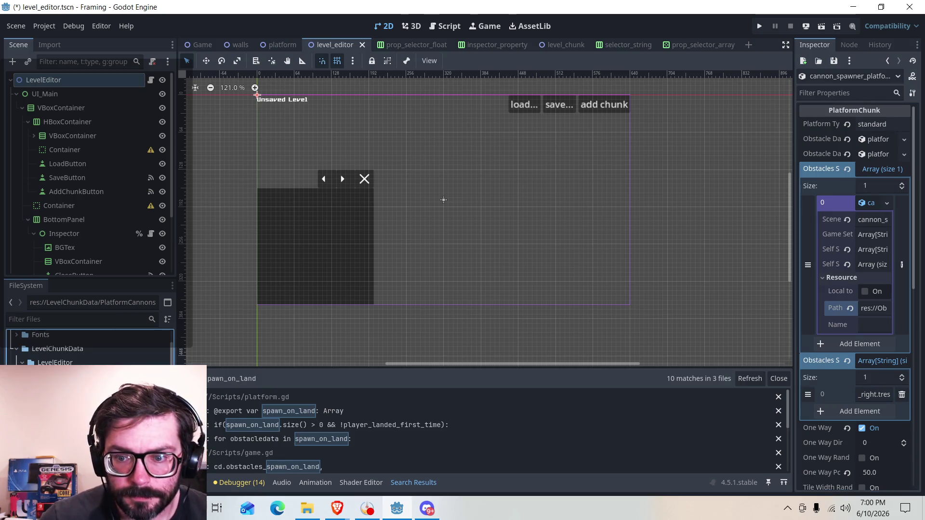
Step: Open the Platforms_Basic chunks in turn: platforms_left_3wide, platform_right_3wide, small_200high_mid and others
key("Down")
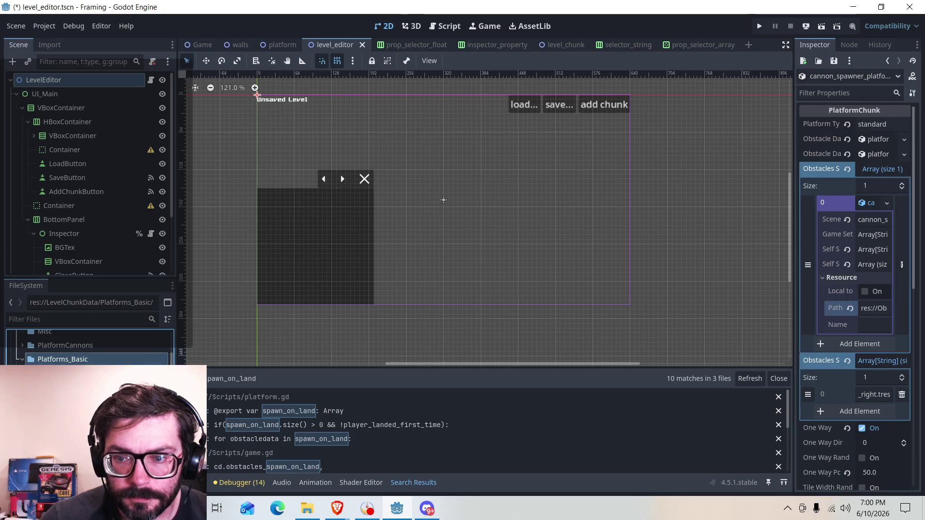
right_click(73, 368)
left_click(96, 291)
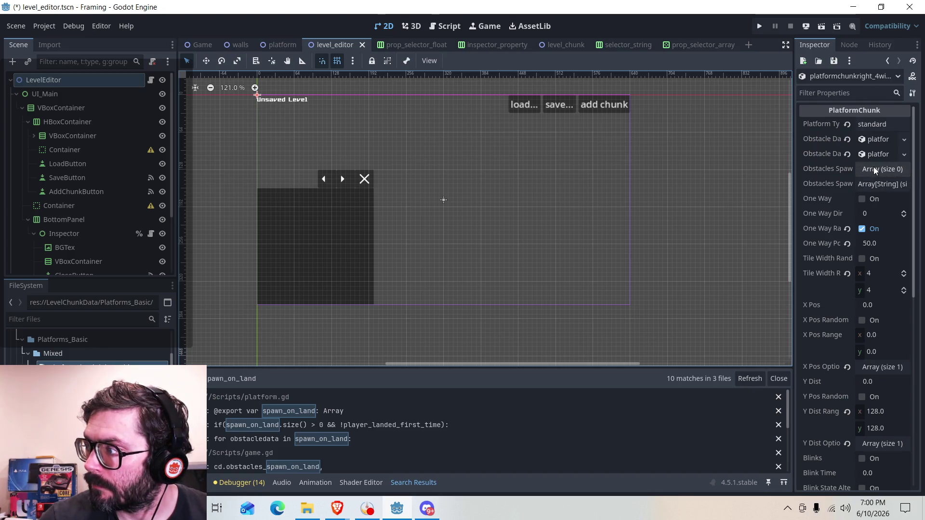
right_click(107, 367)
left_click(131, 281)
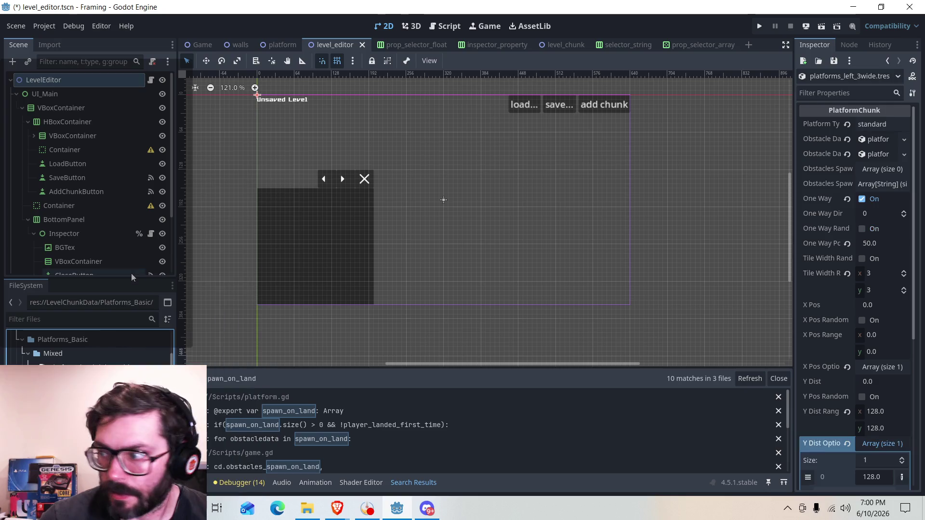
right_click(107, 367)
left_click(130, 276)
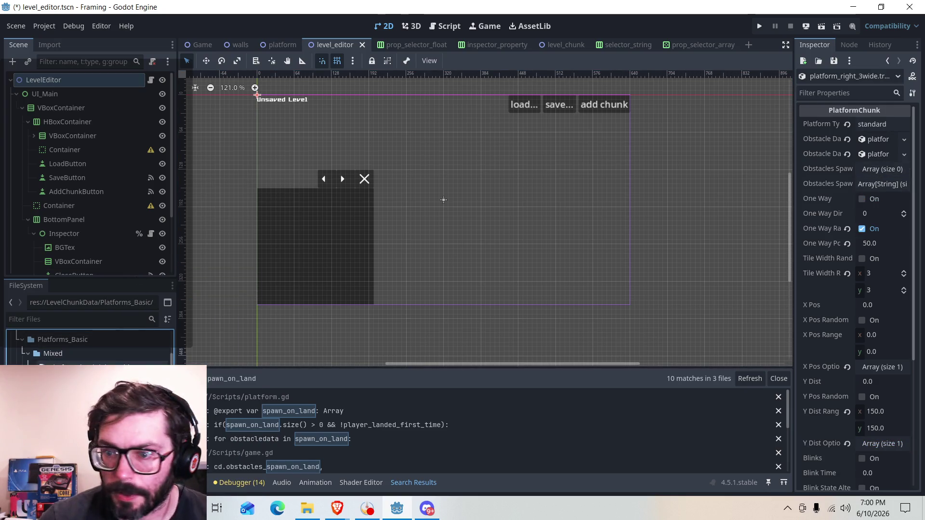
right_click(107, 366)
left_click(133, 275)
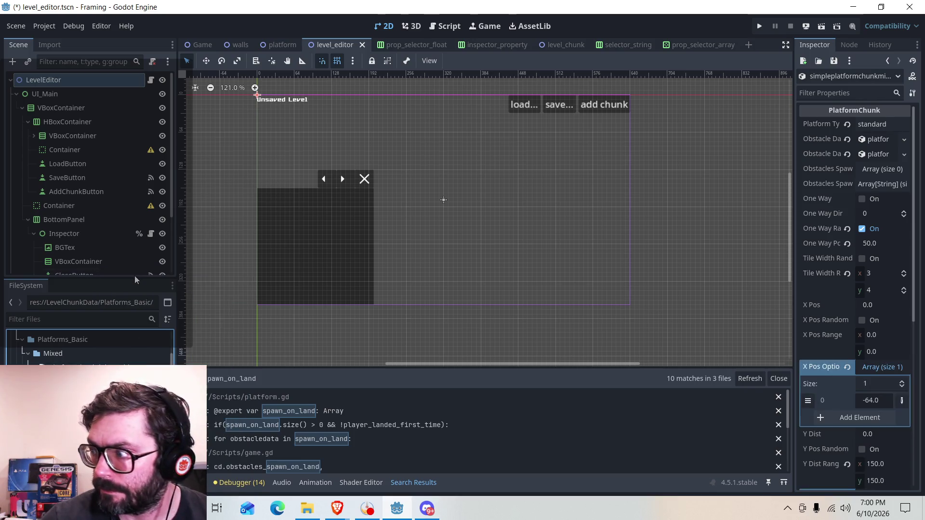
right_click(107, 367)
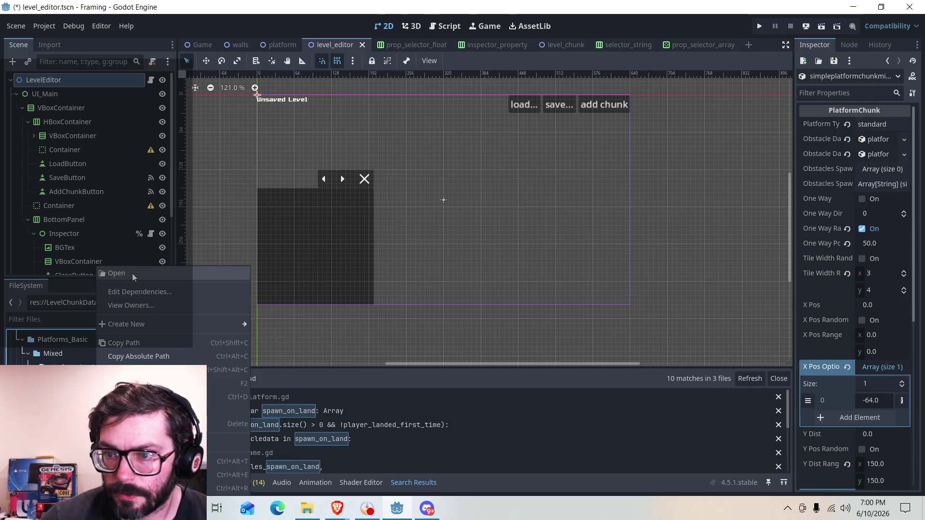
left_click(132, 273)
right_click(107, 367)
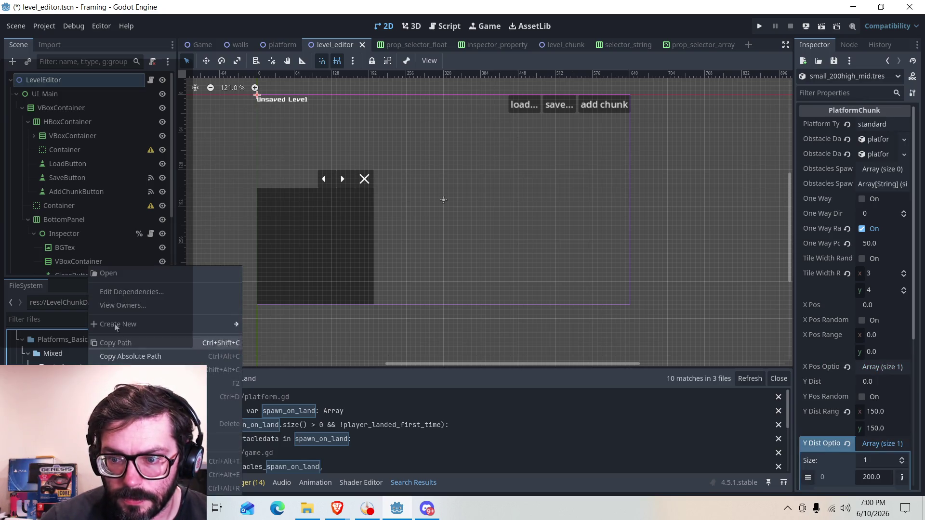
left_click(132, 274)
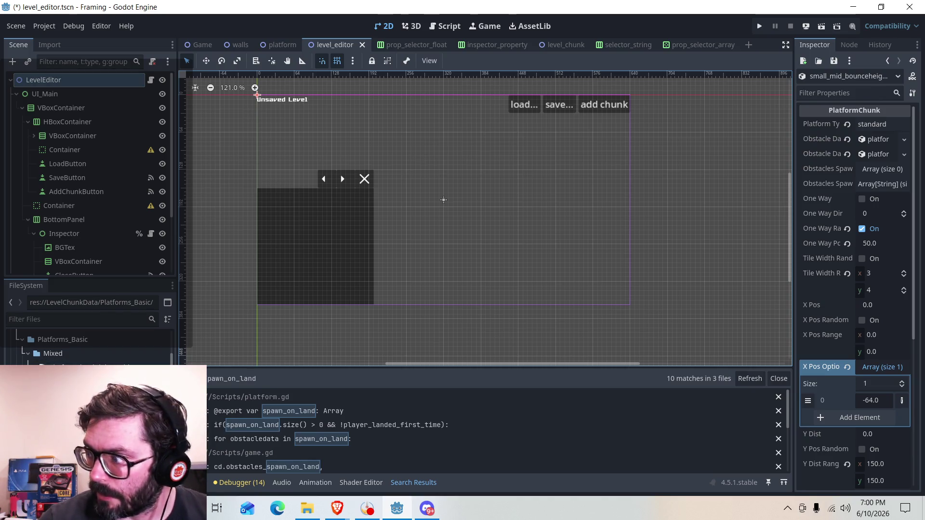
Step: Inspect small_platforms_left.tres, then small_platforms_right.tres with its empty obstacles array
right_click(88, 363)
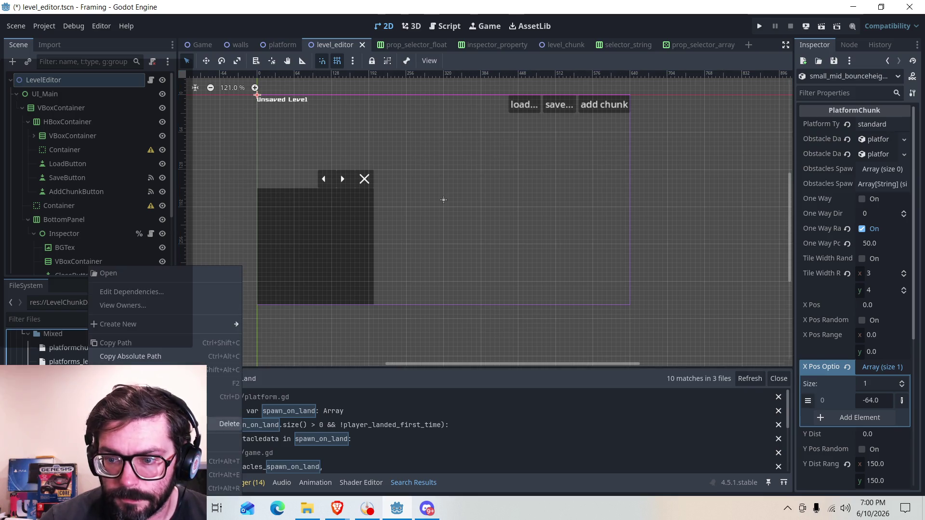
left_click(109, 273)
right_click(92, 390)
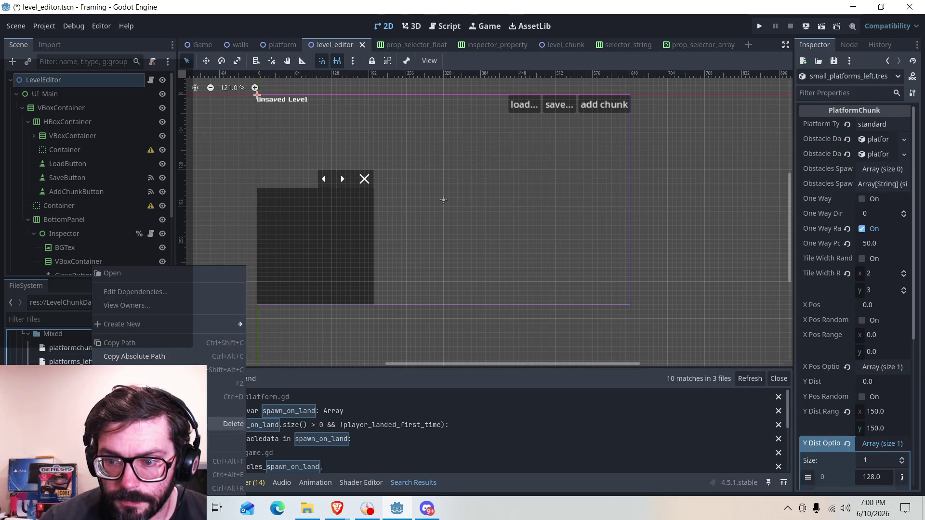
left_click(109, 273)
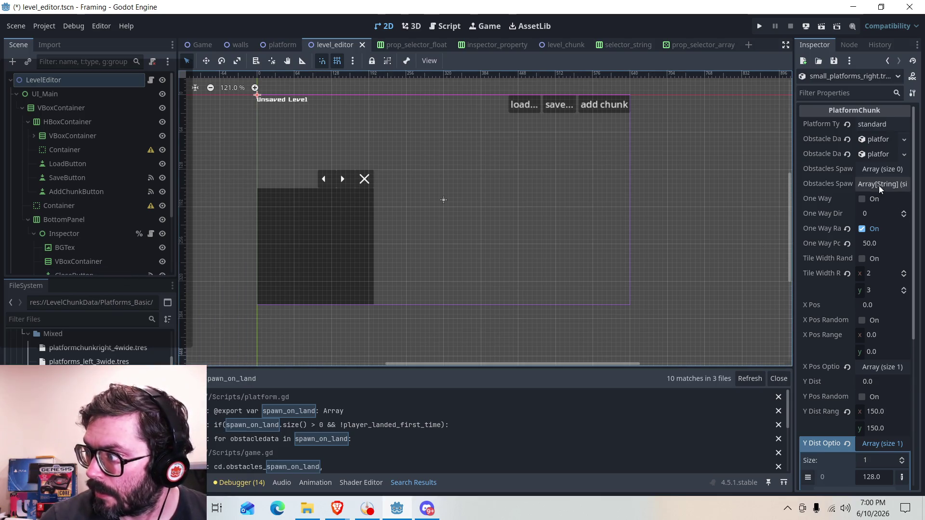
scroll(89, 346, "up", 3)
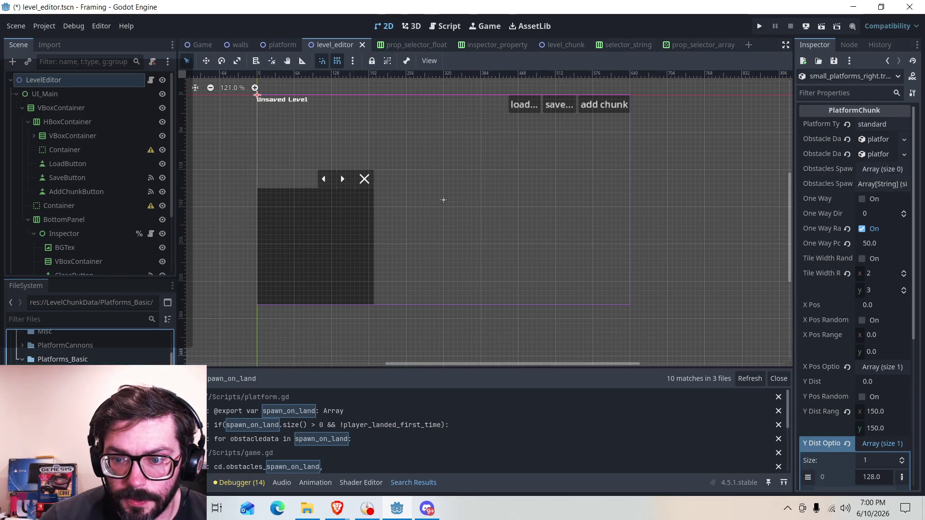
scroll(68, 357, "down", 3)
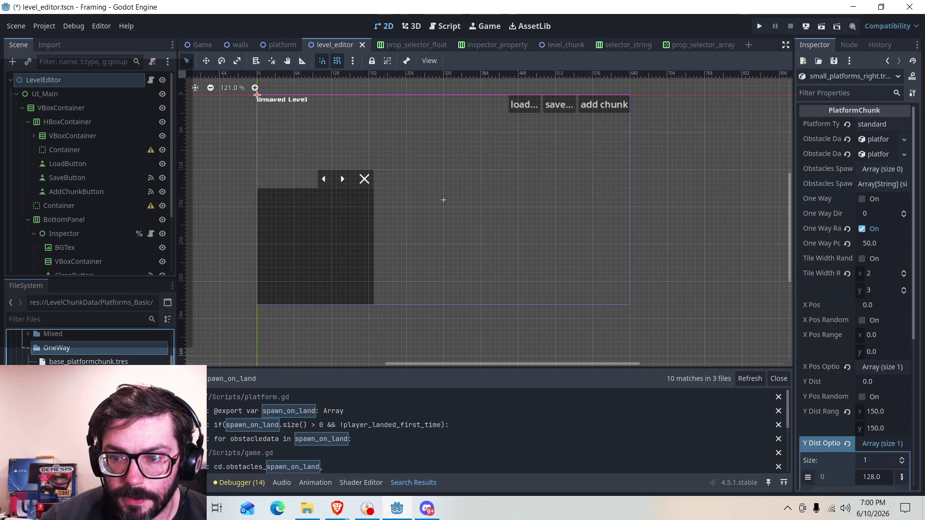
Step: Inspect base_platformchunk.tres, left_4wide.tres and left_6wide.tres
right_click(85, 361)
left_click(104, 273)
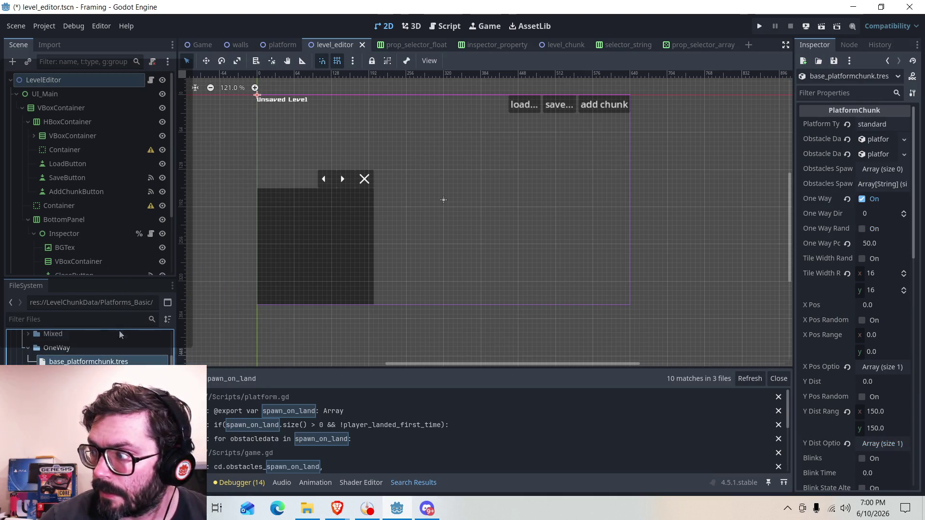
right_click(82, 375)
left_click(101, 274)
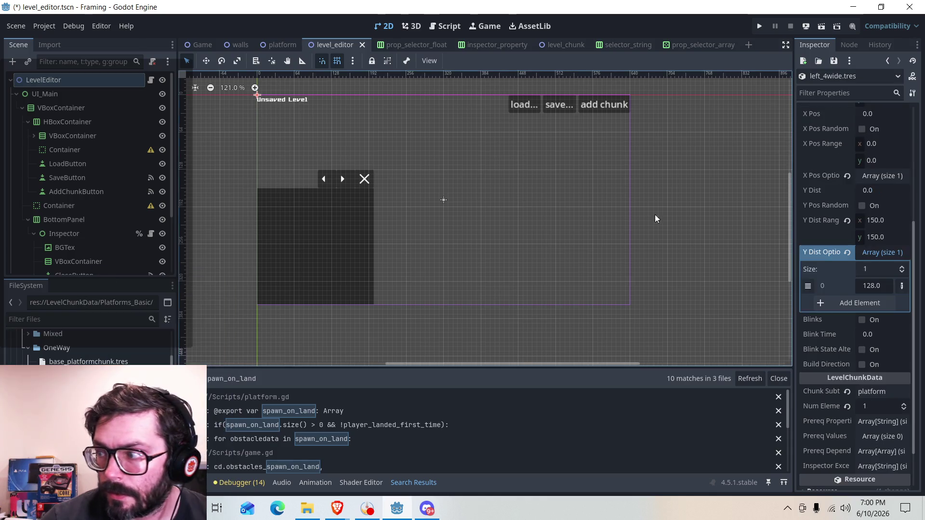
scroll(856, 214, "up", 5)
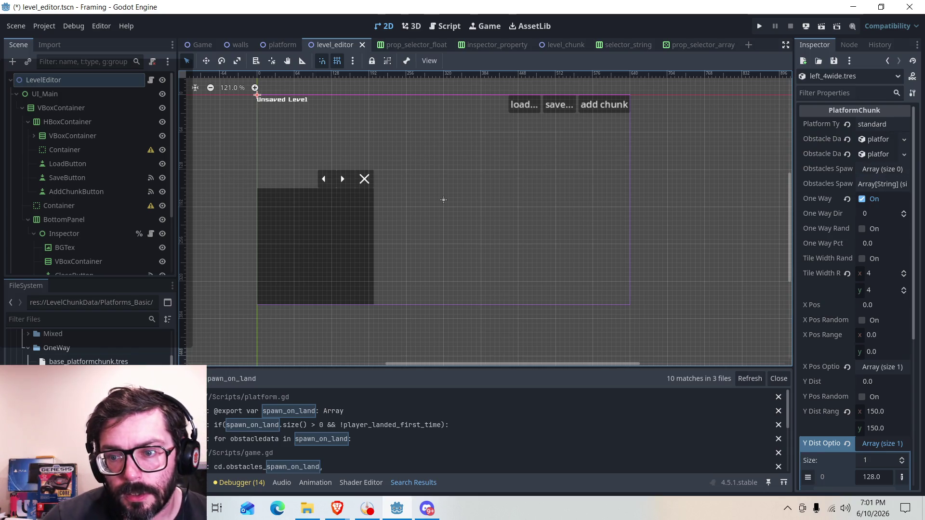
right_click(101, 376)
left_click(125, 273)
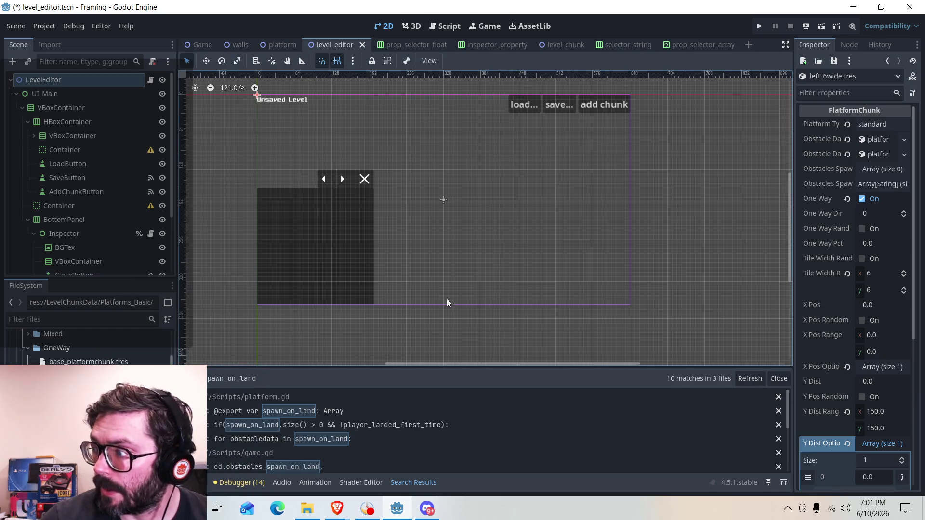
Step: Inspect the one-way rightside chunks (5w, 12w) and platformchunk_safety.tres
right_click(81, 370)
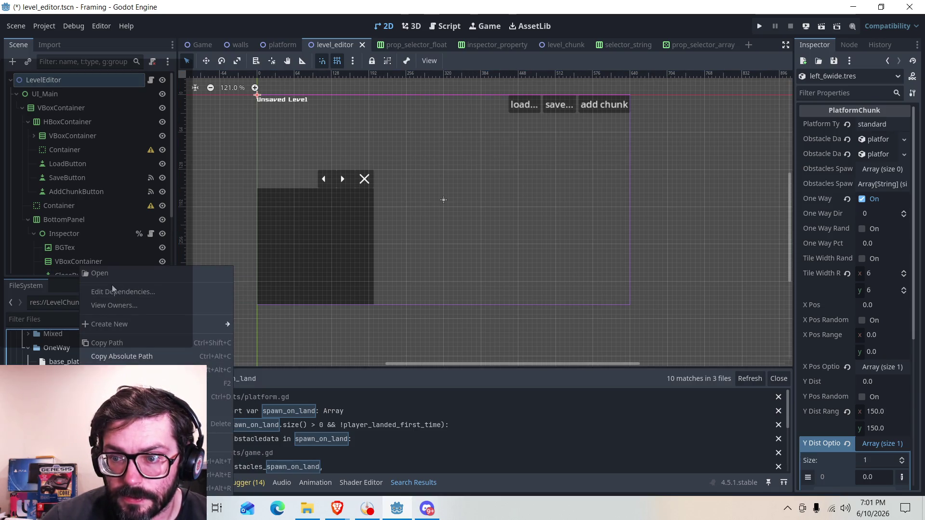
left_click(104, 271)
right_click(81, 370)
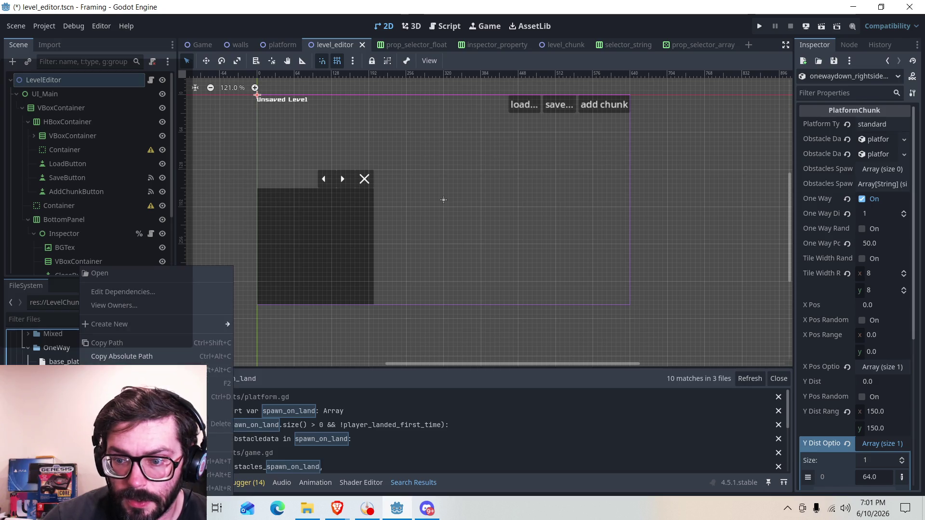
left_click(103, 271)
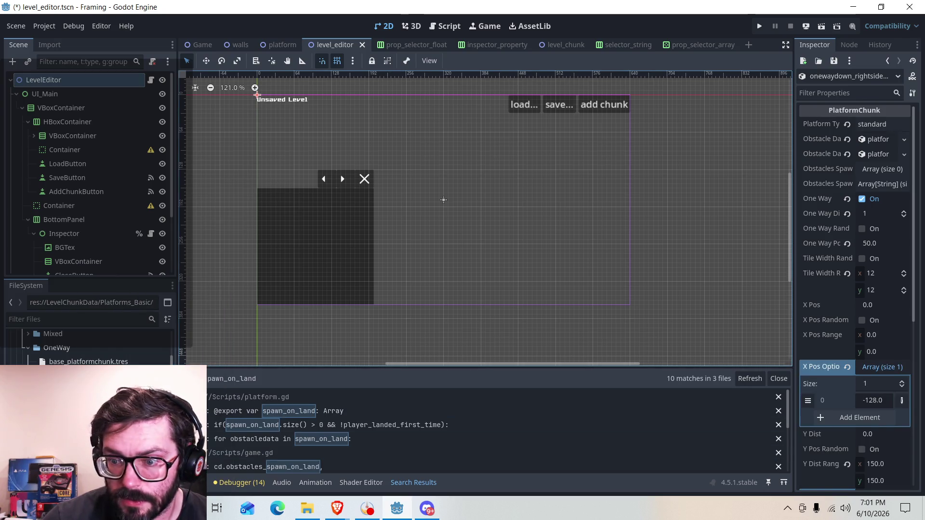
right_click(118, 371)
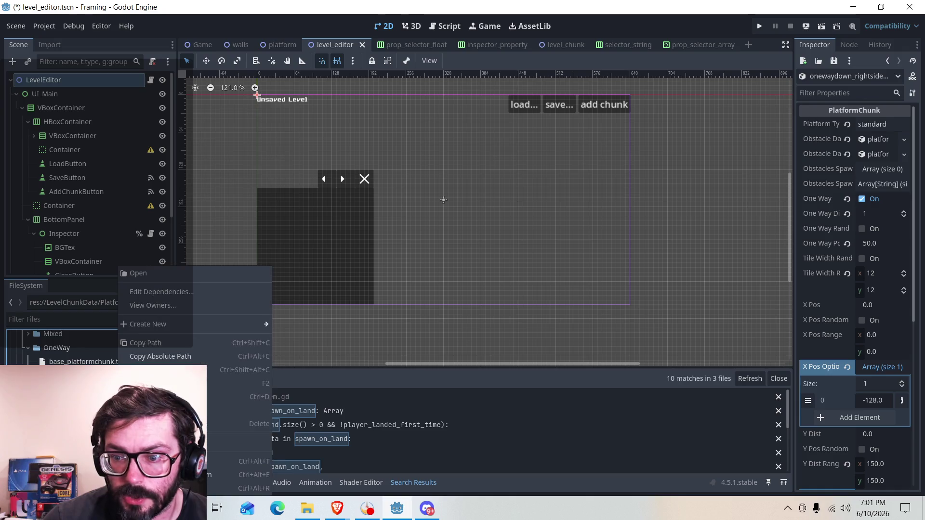
left_click(162, 275)
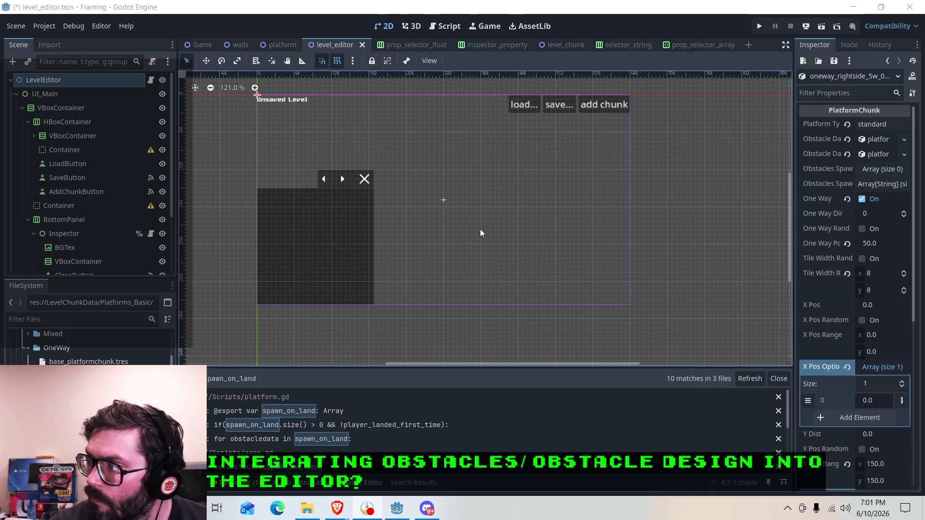
right_click(92, 375)
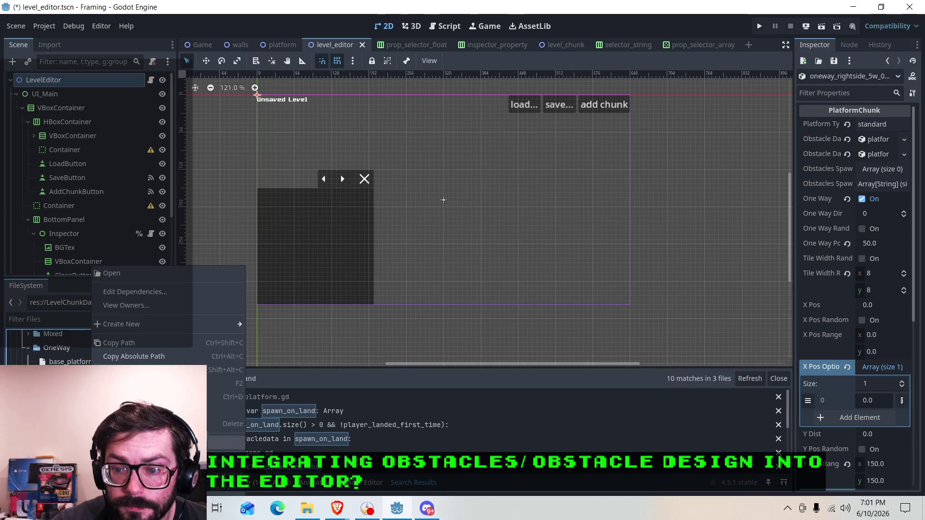
left_click(102, 276)
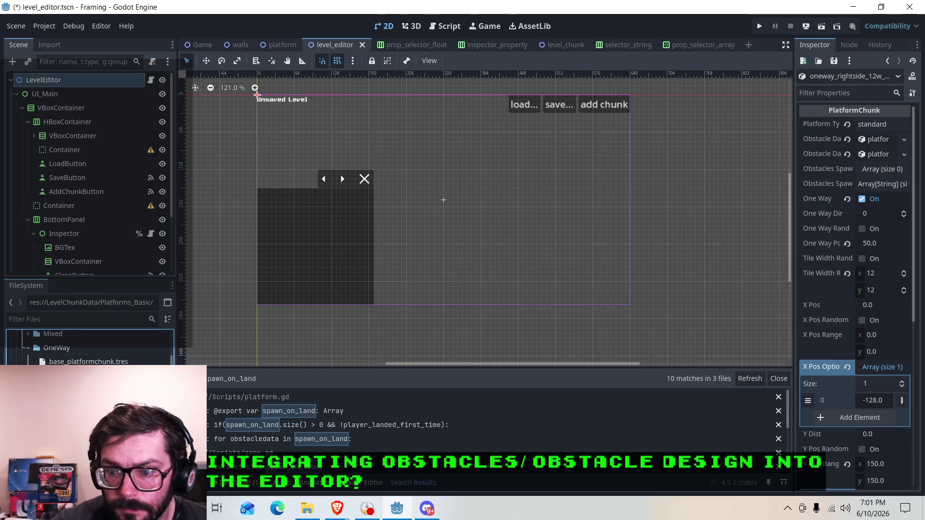
right_click(87, 373)
left_click(109, 277)
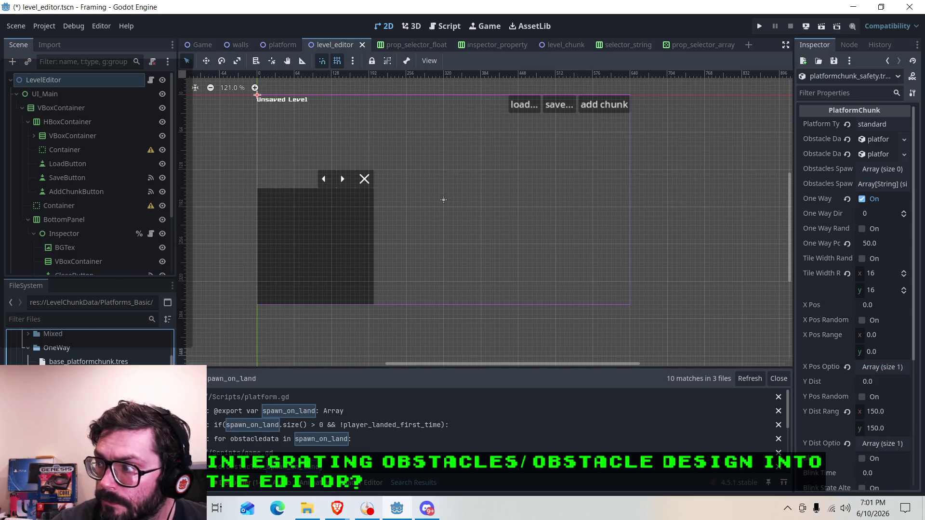
Step: Widen the file list and inspect platform_left_2w, platform_right_2w and right_4wide.tres
scroll(90, 348, "down", 3)
right_click(85, 373)
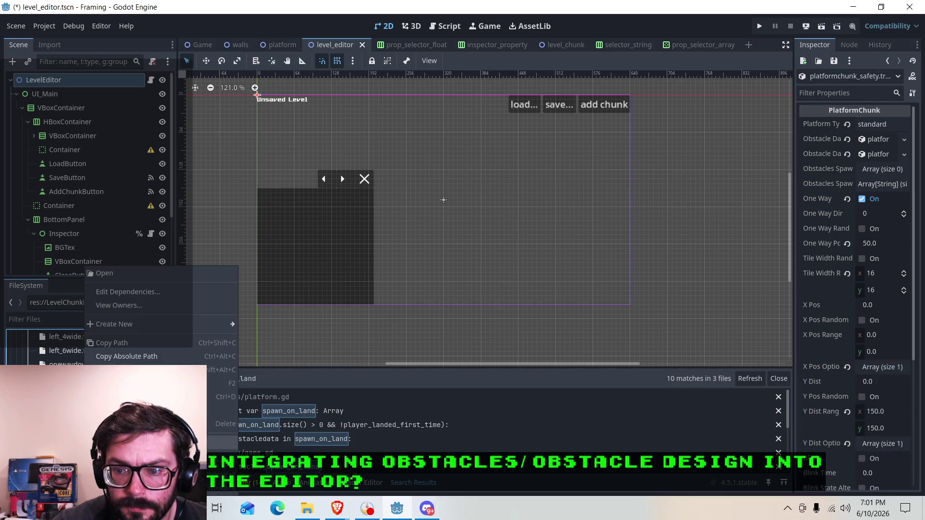
left_click(103, 278)
left_click_drag(103, 278, 103, 196)
scroll(87, 358, "up", 2)
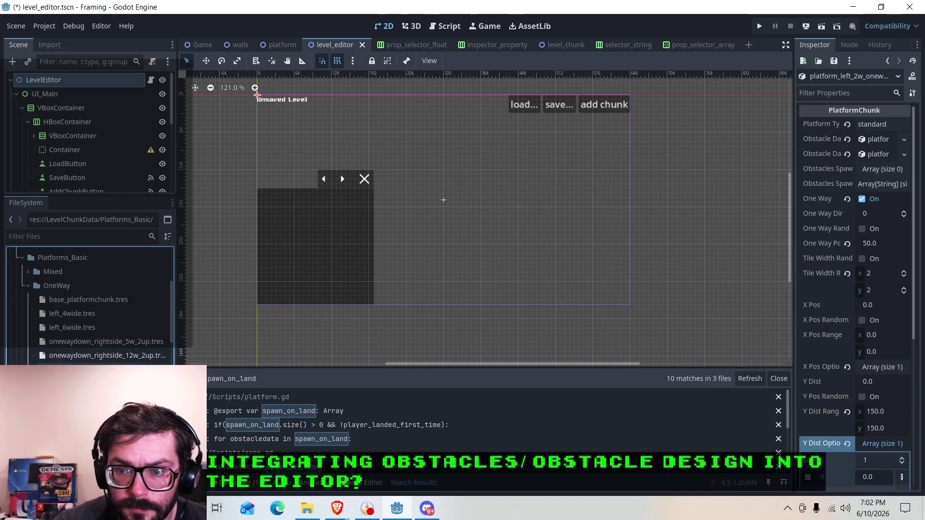
right_click(98, 383)
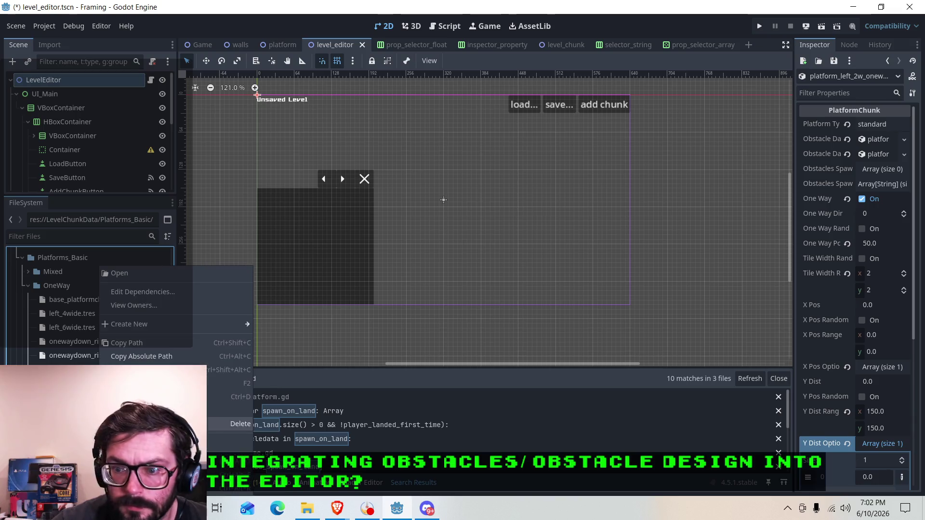
left_click(116, 271)
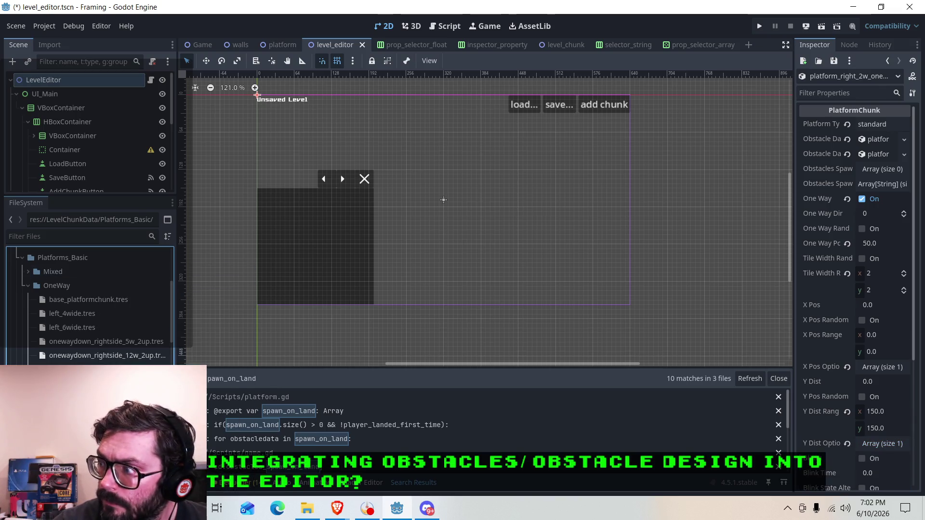
right_click(91, 397)
left_click(146, 272)
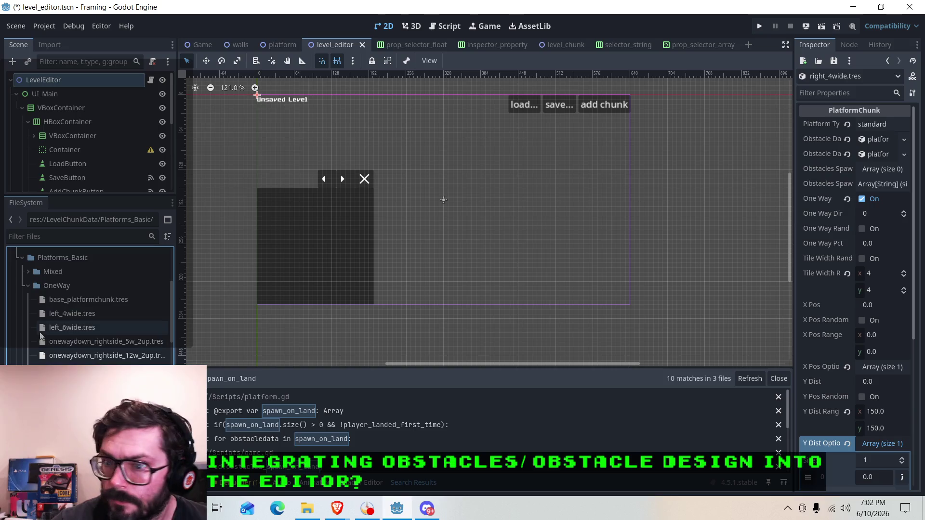
Step: In the Solid folder, inspect left_4wide_solid.tres and solid_left_side_14.tres
left_click(28, 286)
left_click(53, 300)
left_click(28, 299)
right_click(63, 312)
left_click(91, 277)
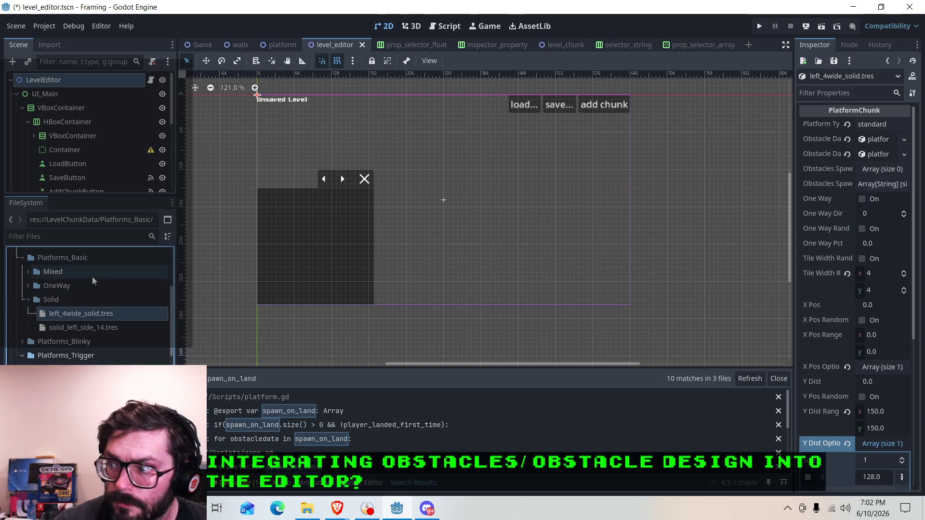
left_click(77, 329)
right_click(77, 329)
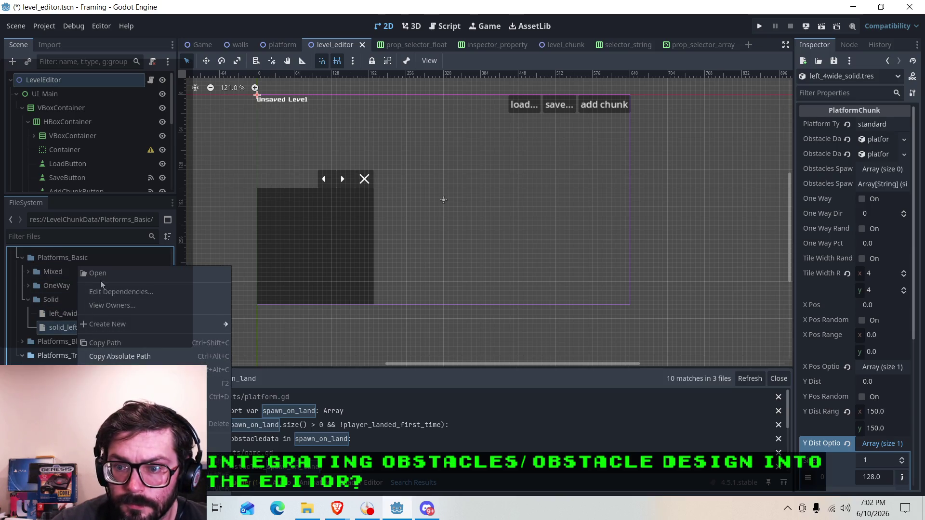
left_click(103, 275)
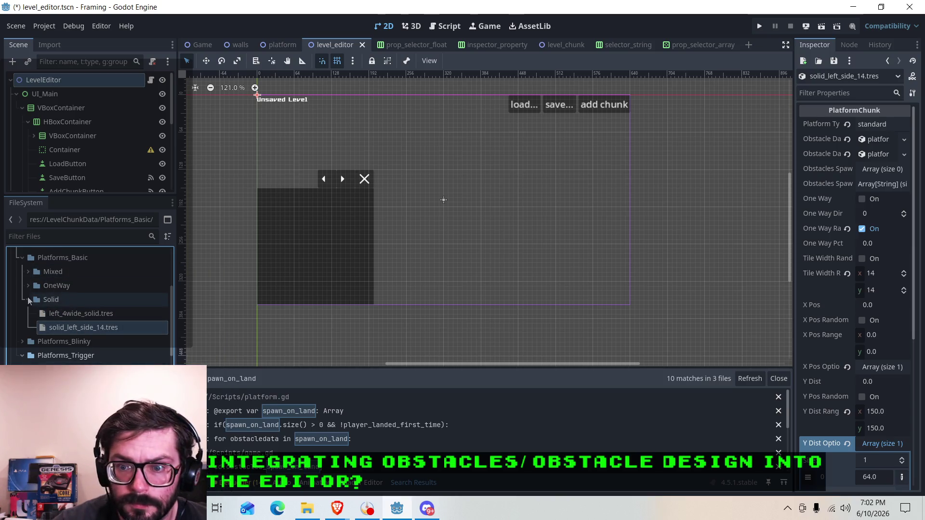
Step: Open blink_1.5_4w_mid_cam0.tres from the Platforms_Blinky folder
left_click(28, 300)
left_click(53, 314)
left_click(22, 314)
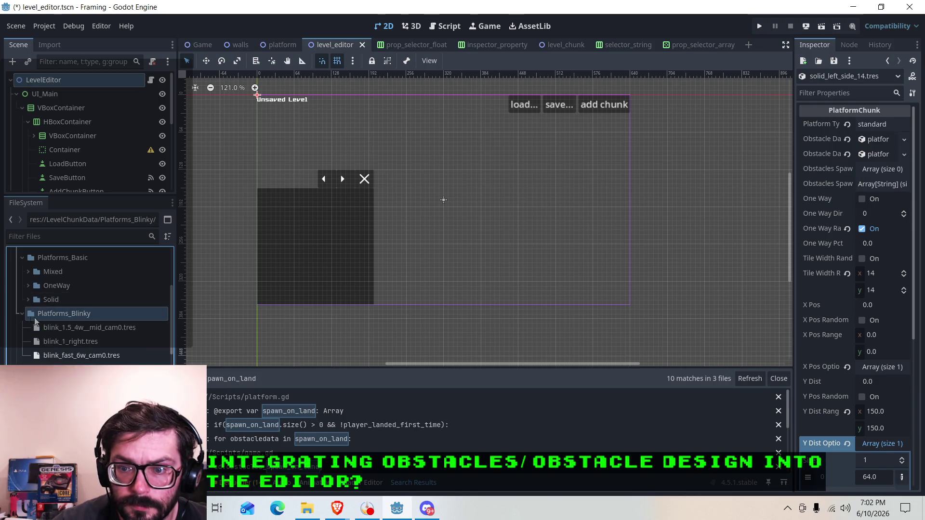
left_click(68, 329)
right_click(67, 329)
left_click(91, 274)
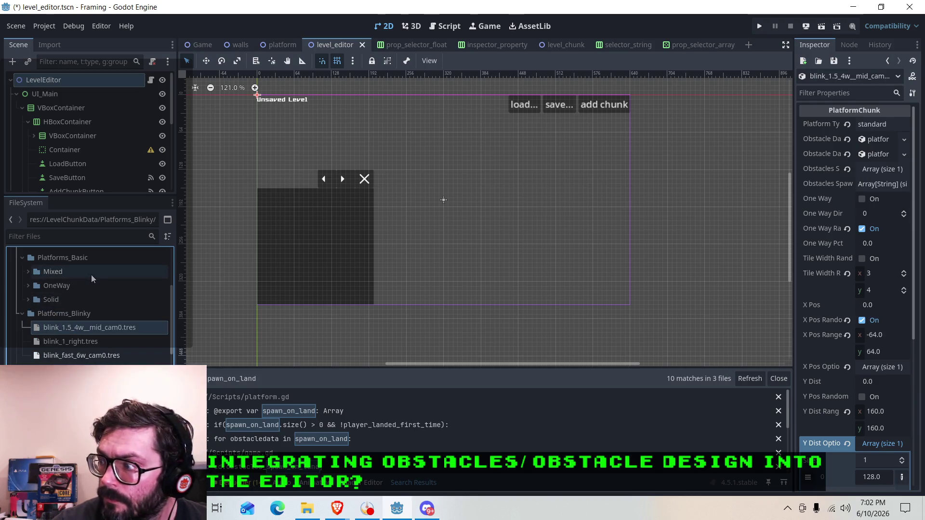
Step: Add a spawn-on-land slot to mid_cam0 and copy its cam_override_0 obstacle resource path
left_click(880, 169)
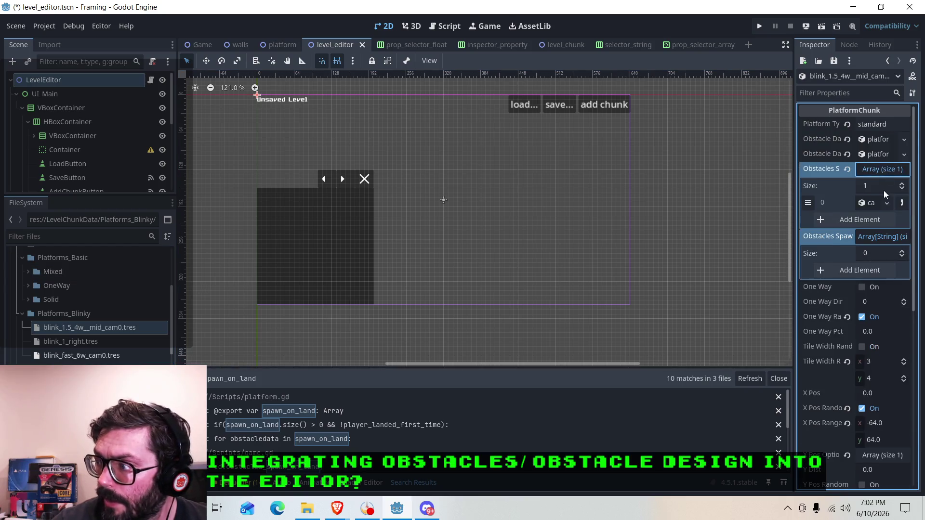
left_click(902, 252)
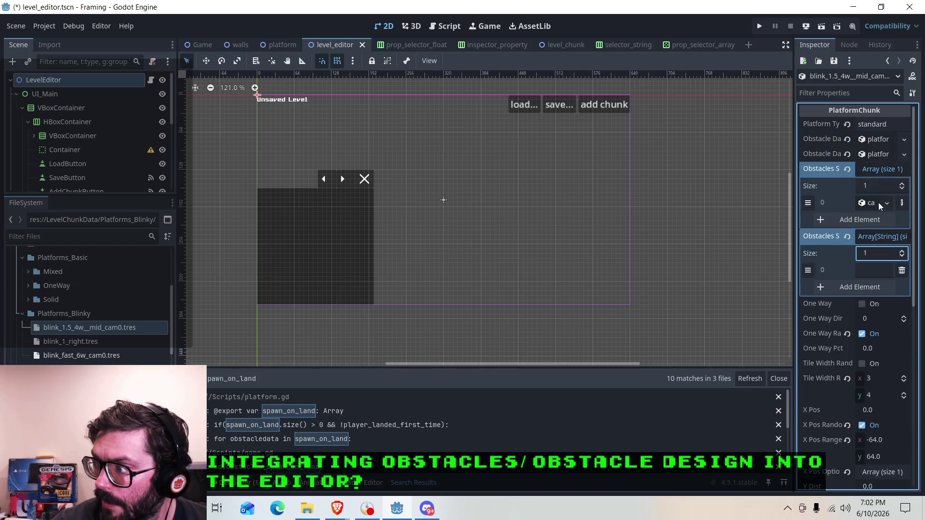
left_click(869, 203)
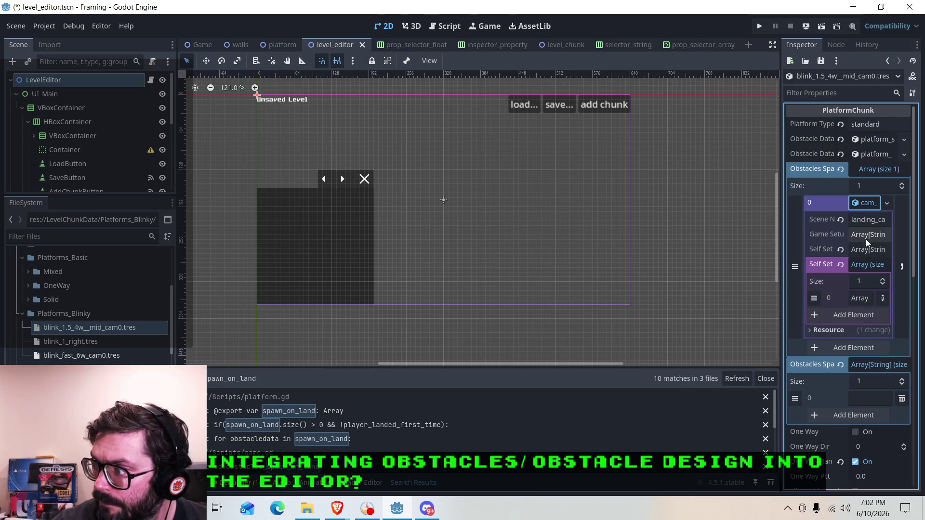
left_click(819, 329)
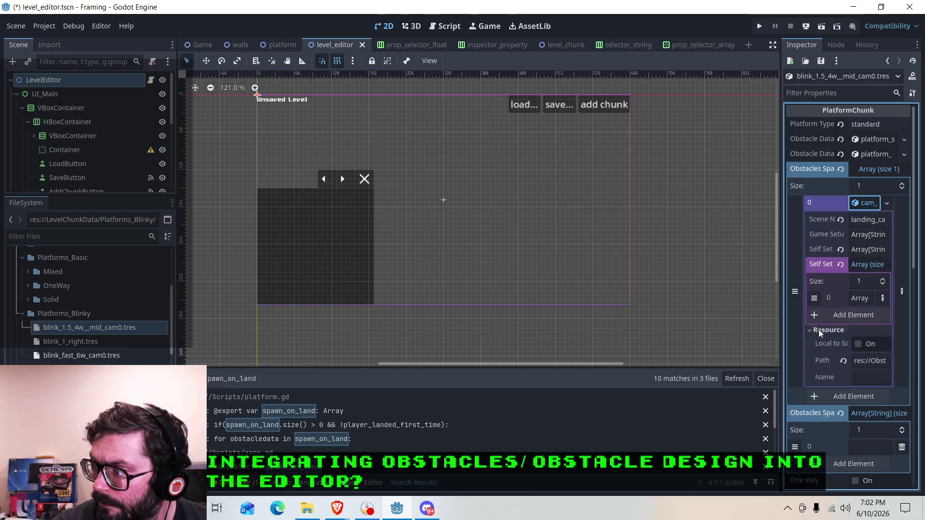
left_click(873, 361)
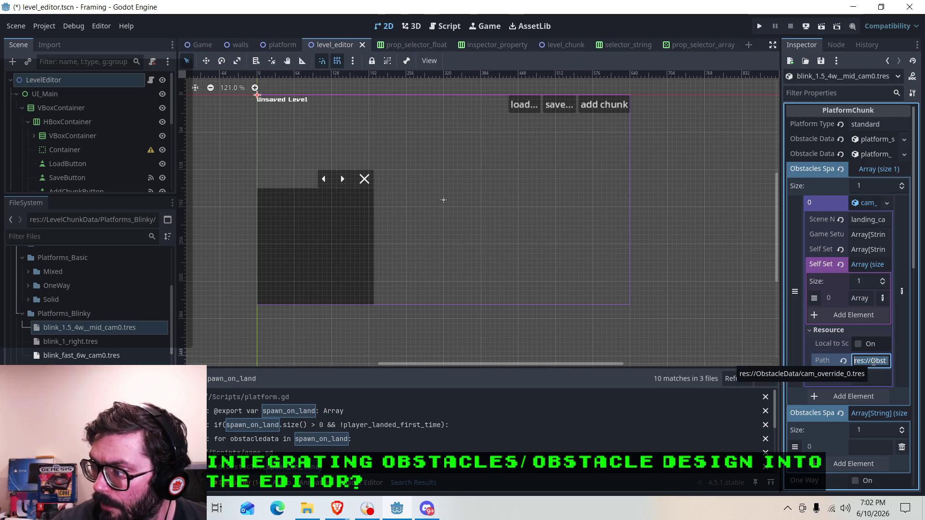
right_click(873, 361)
left_click(813, 361)
left_click(865, 447)
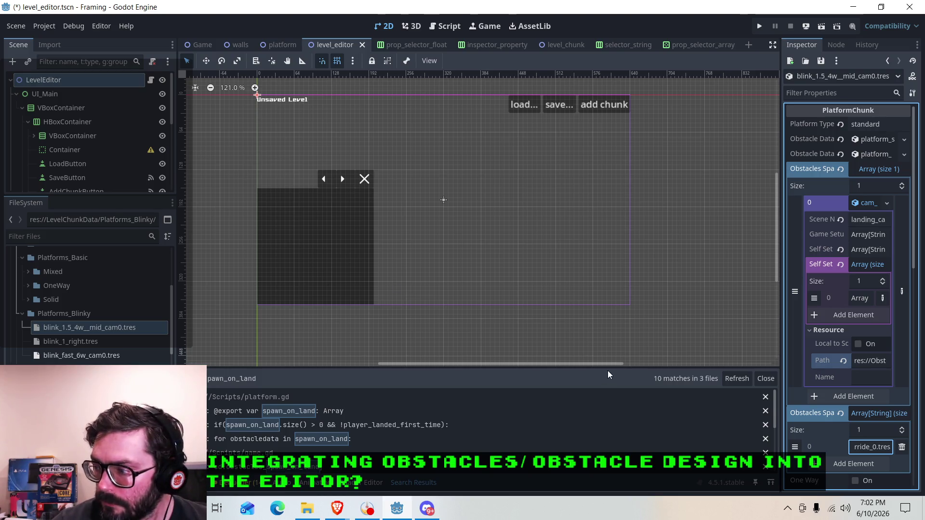
Step: Give blink_fast_6w_cam0.tres a spawn path entry with the pasted cam_override_0 path, and save
right_click(82, 341)
left_click(98, 271)
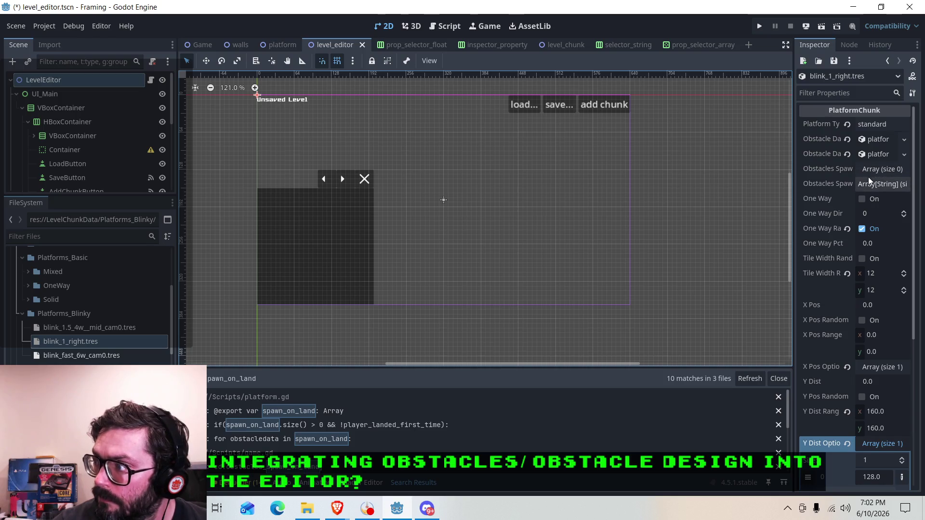
right_click(78, 355)
left_click(103, 270)
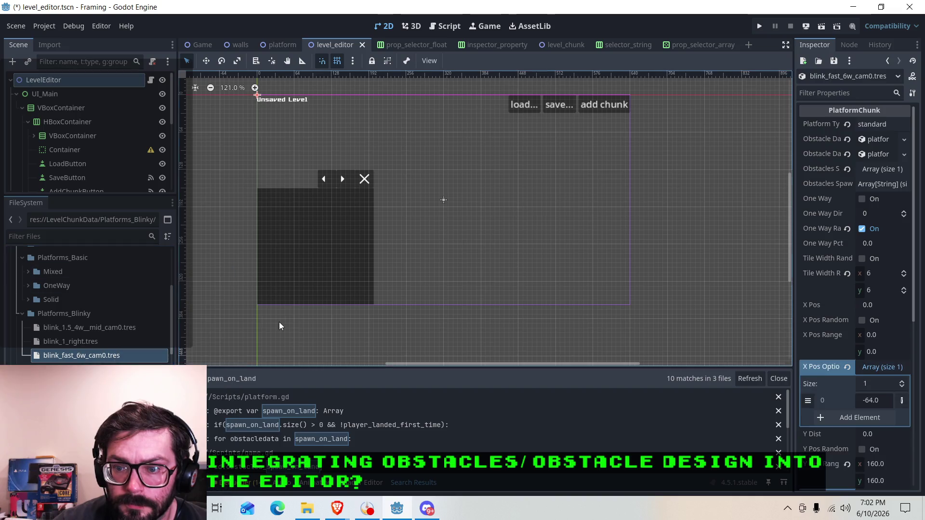
left_click(881, 167)
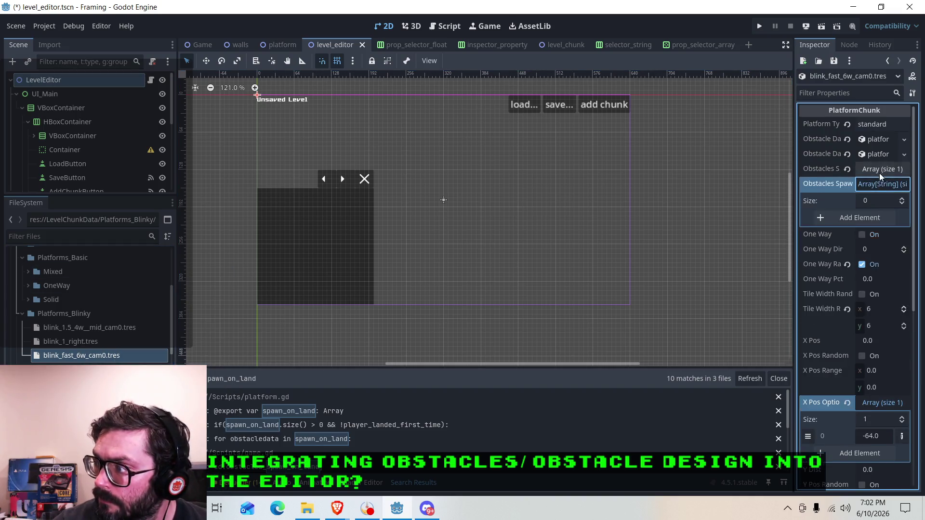
left_click(903, 251)
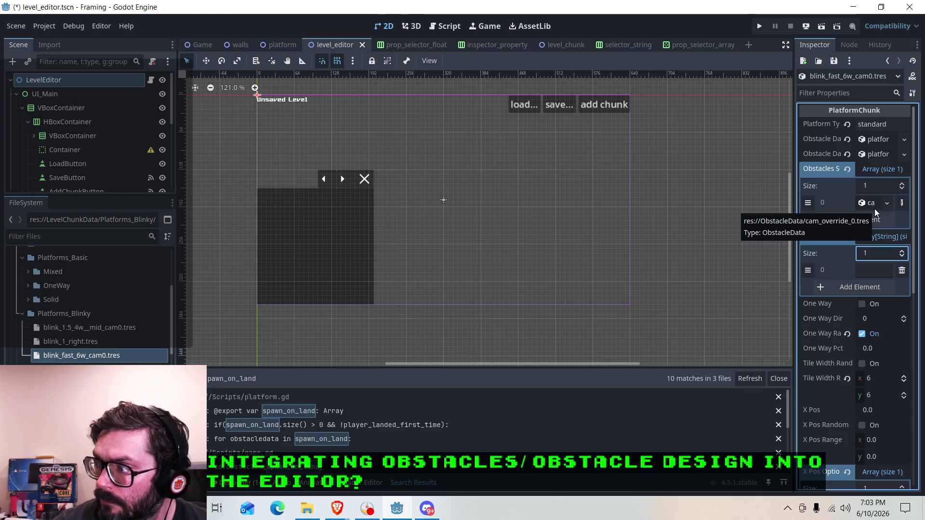
left_click(864, 273)
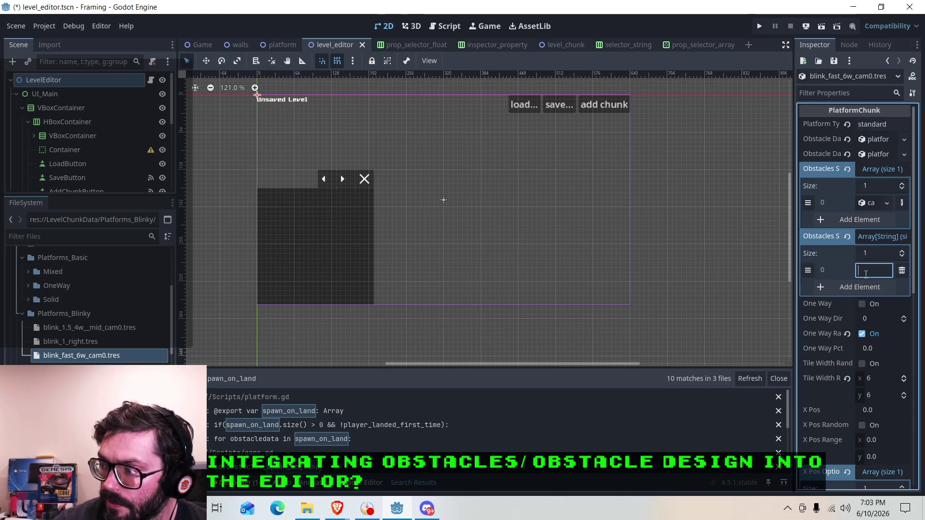
key("ctrl+v")
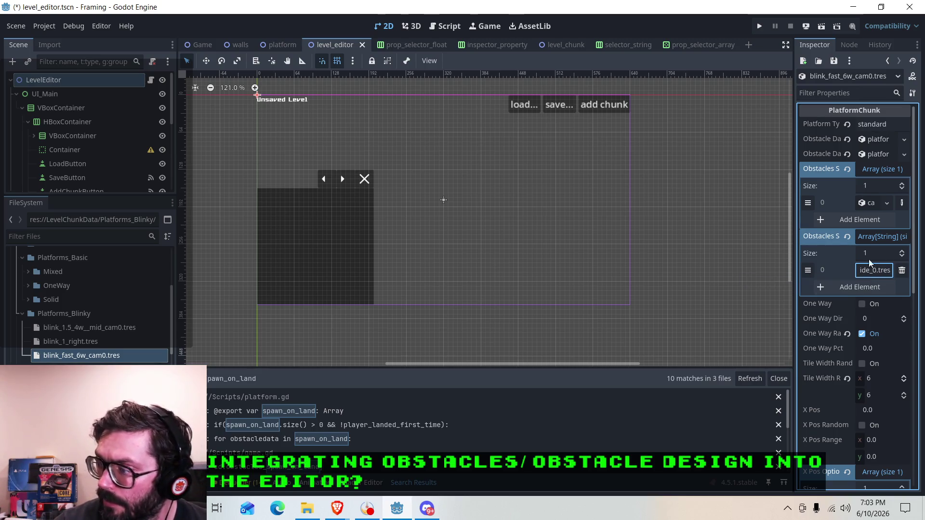
key("ctrl+s")
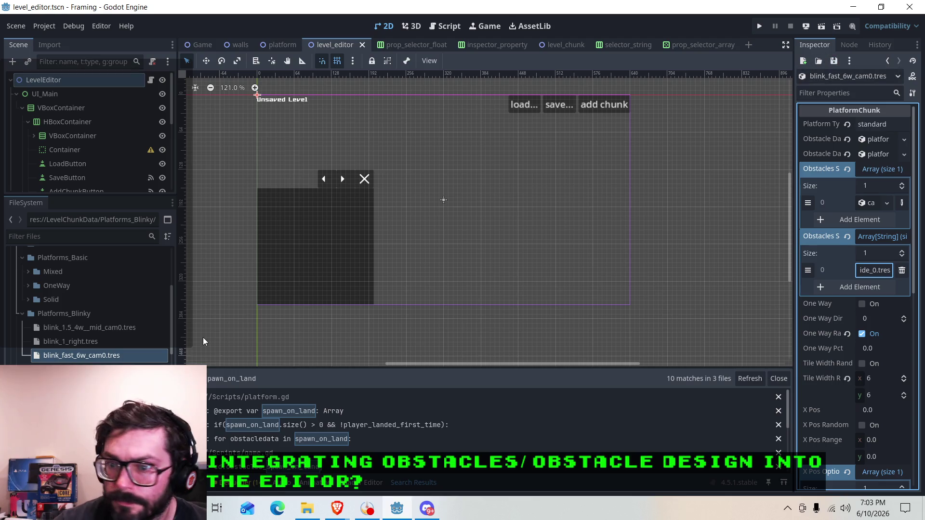
left_click(22, 314)
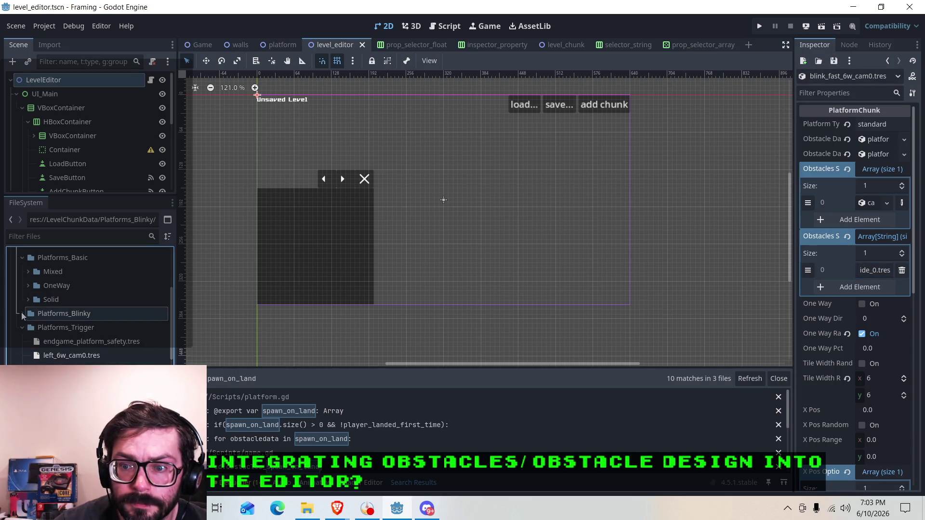
Step: Add a spawn path slot to the endgame_platform_safety chunk, take its obstacle path, and save it
left_click(26, 329)
left_click(63, 343)
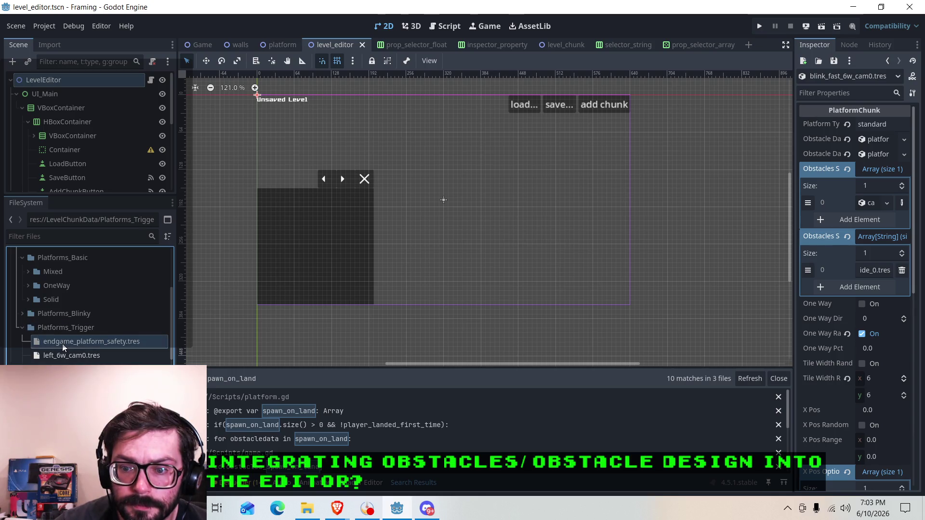
scroll(49, 333, "down", 2)
right_click(66, 311)
left_click(89, 274)
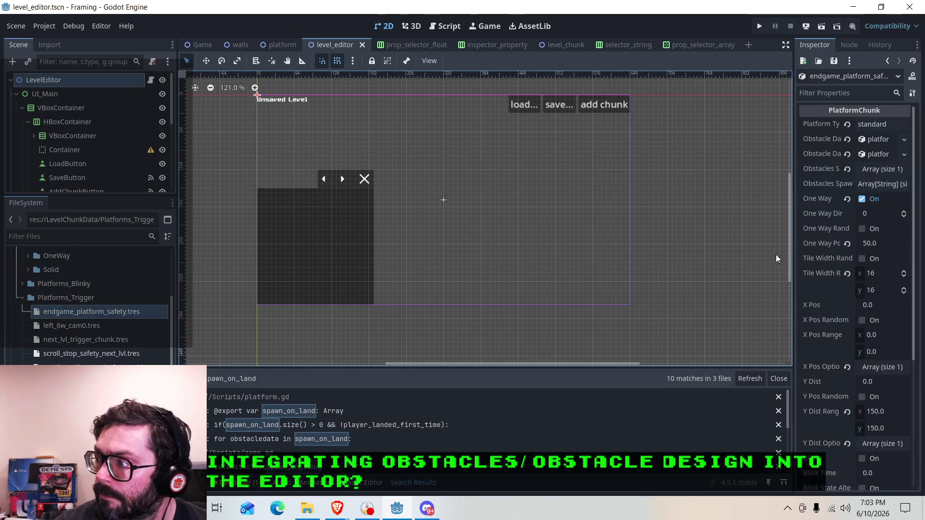
left_click(868, 185)
left_click(870, 170)
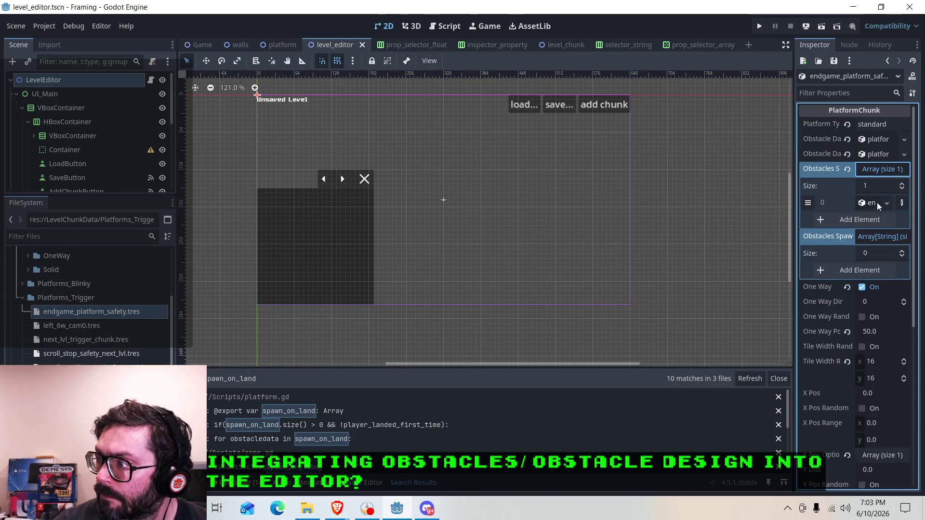
left_click(868, 208)
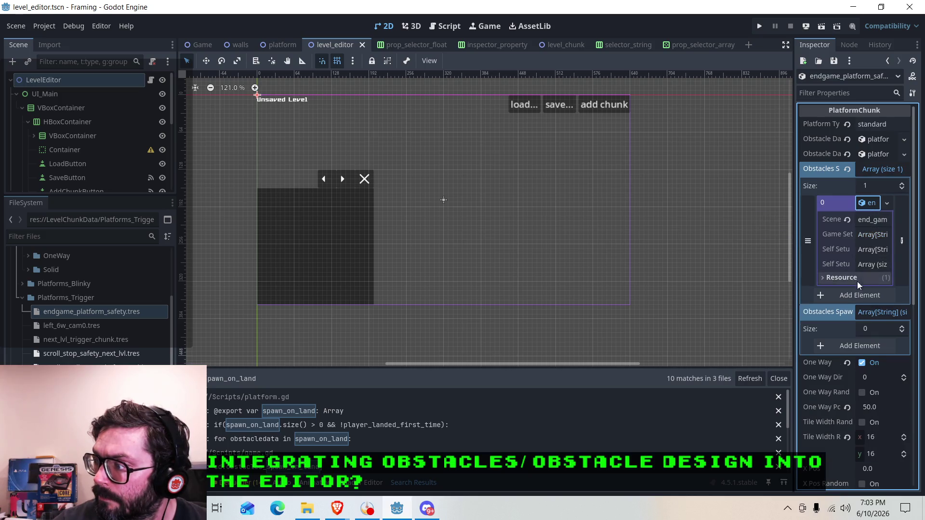
left_click(841, 278)
left_click(877, 313)
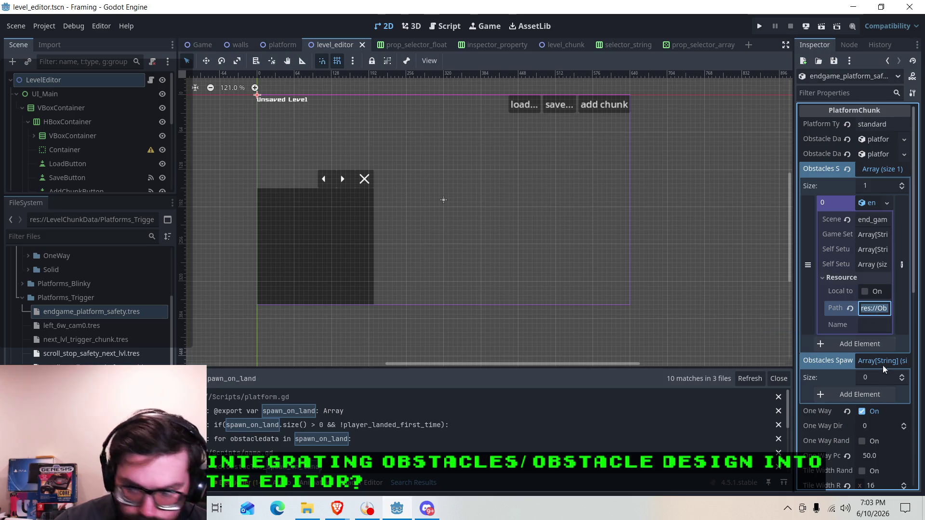
left_click(887, 394)
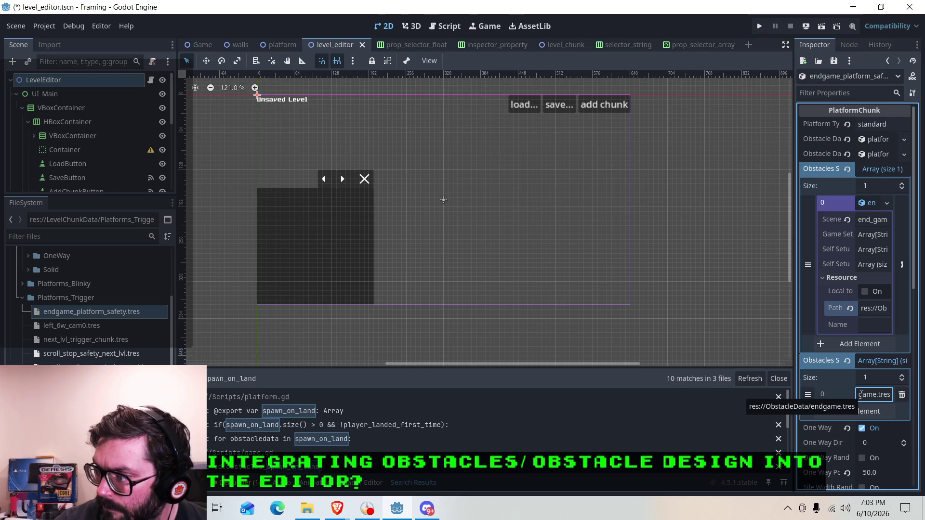
left_click(834, 72)
Step: Add a spawn-on-land slot to left_6w_cam0, then view next_lvl_trigger_chunk.tres
right_click(80, 328)
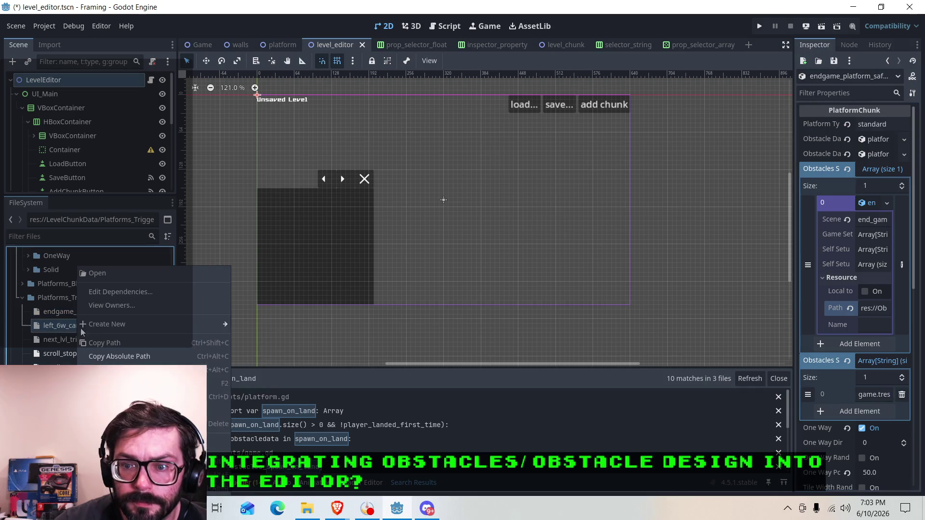
left_click(102, 273)
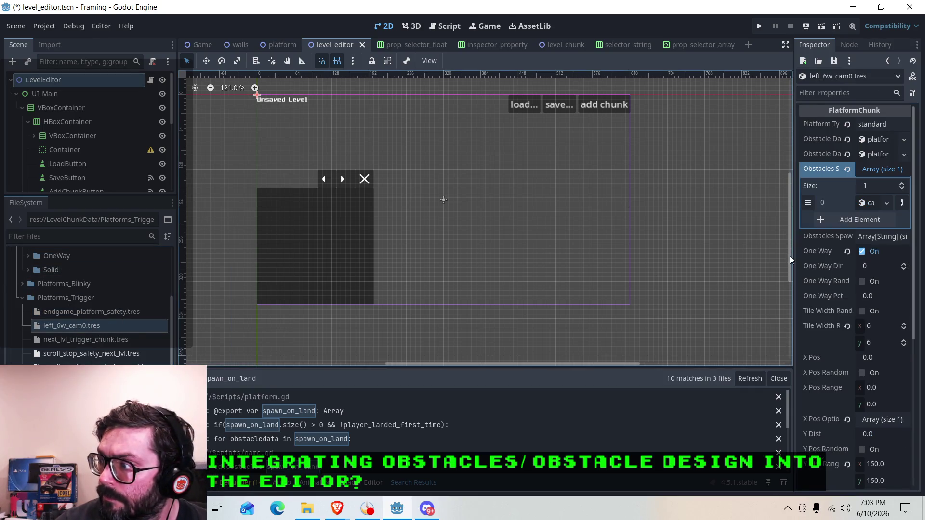
left_click(875, 236)
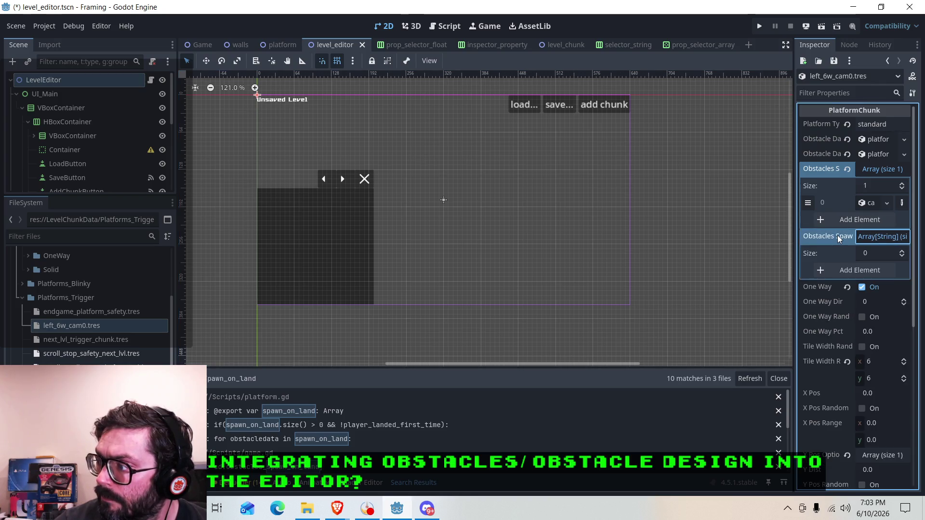
left_click(902, 251)
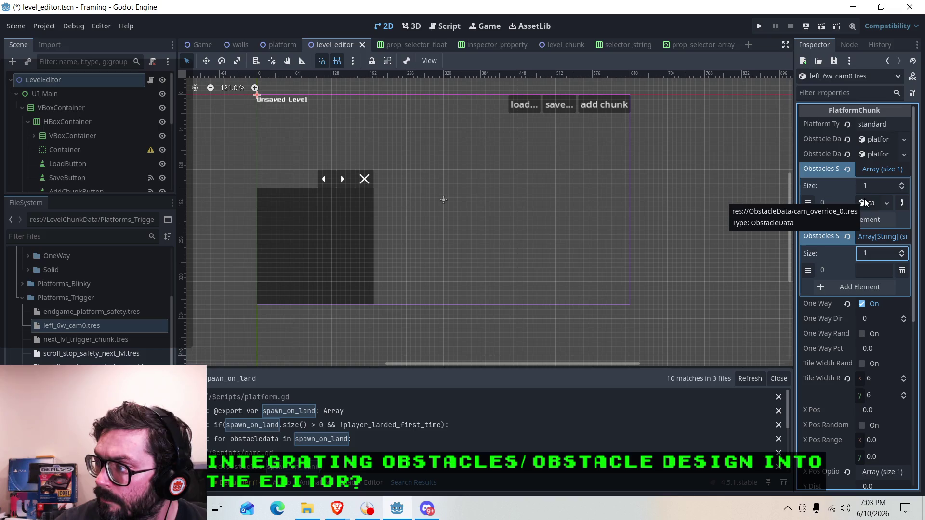
left_click(866, 202)
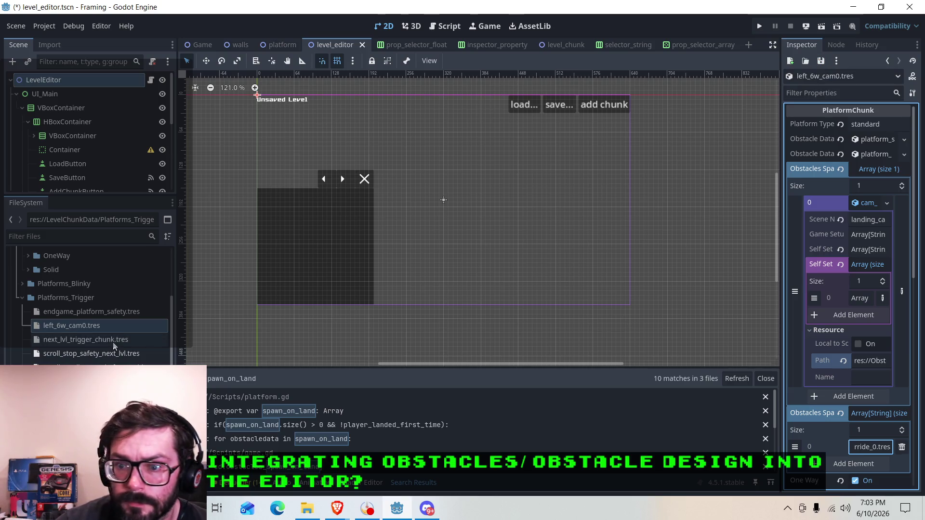
right_click(80, 339)
left_click(105, 275)
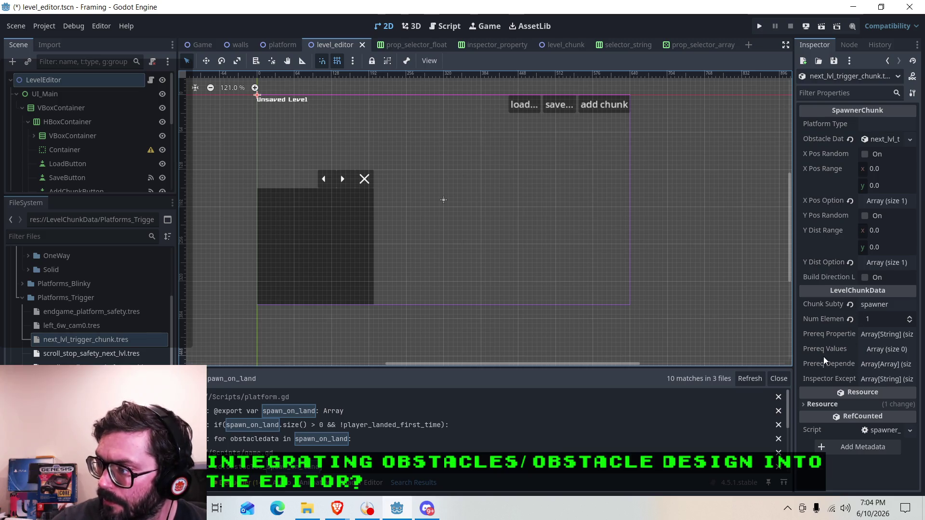
Step: Fill scroll_stop_safety_next_lvl's first spawn path slot with the trigger obstacle's path
left_click(91, 353)
right_click(95, 356)
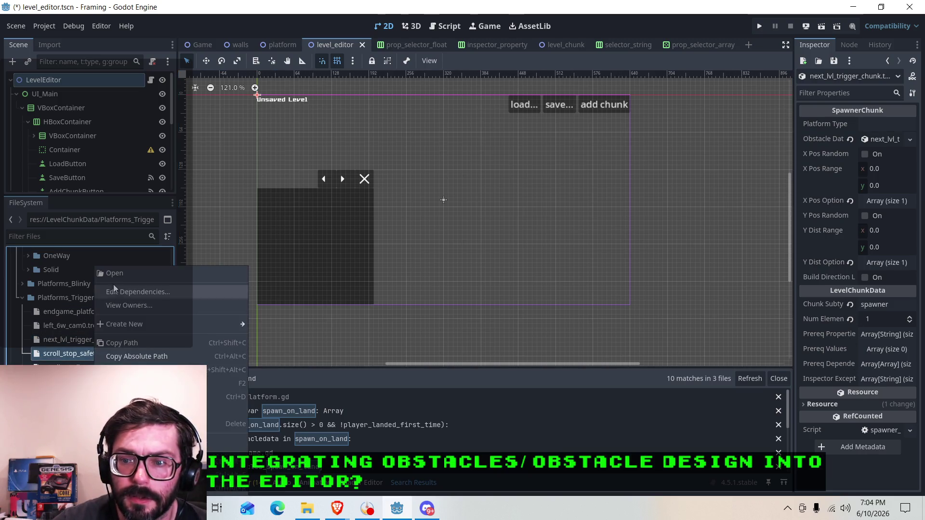
left_click(114, 273)
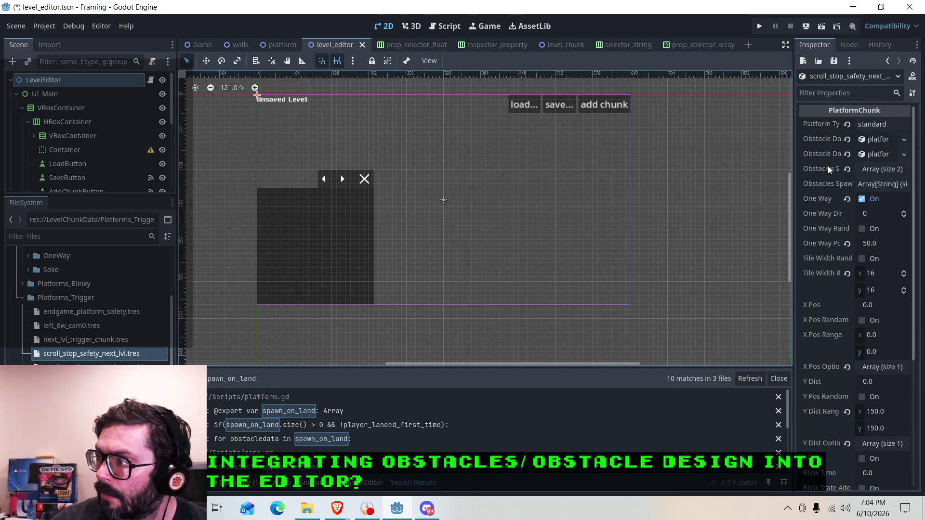
left_click(892, 173)
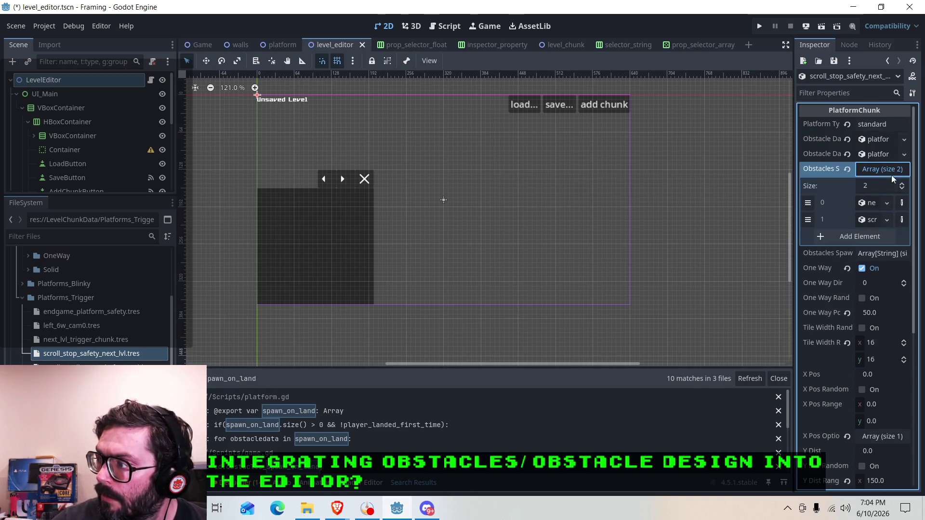
left_click(872, 254)
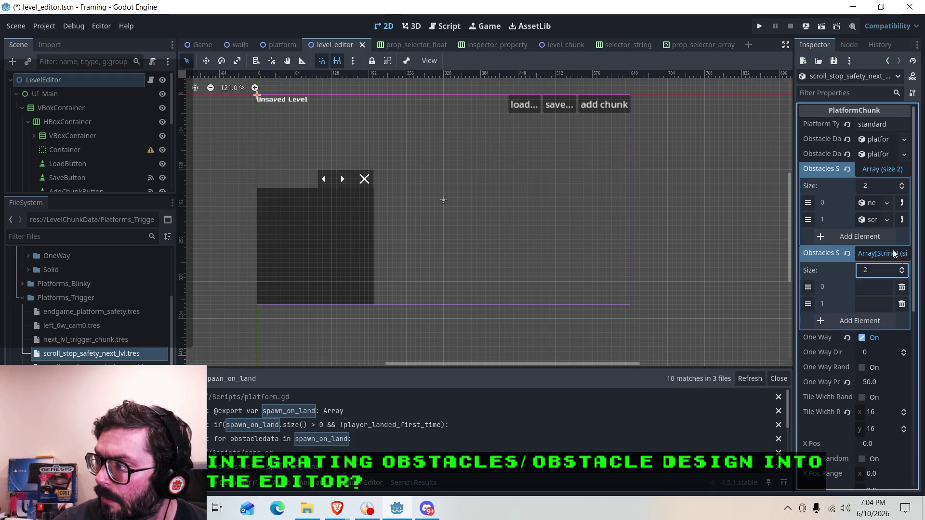
left_click(863, 205)
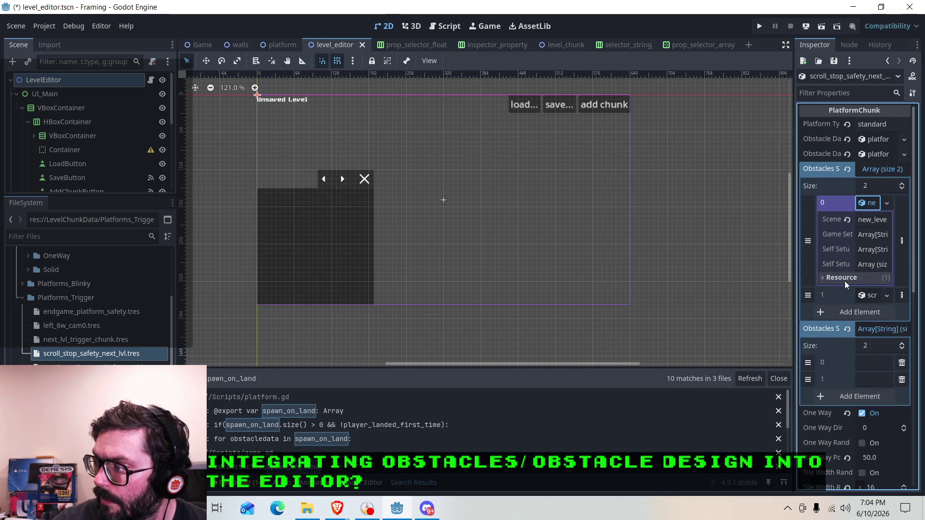
left_click(843, 279)
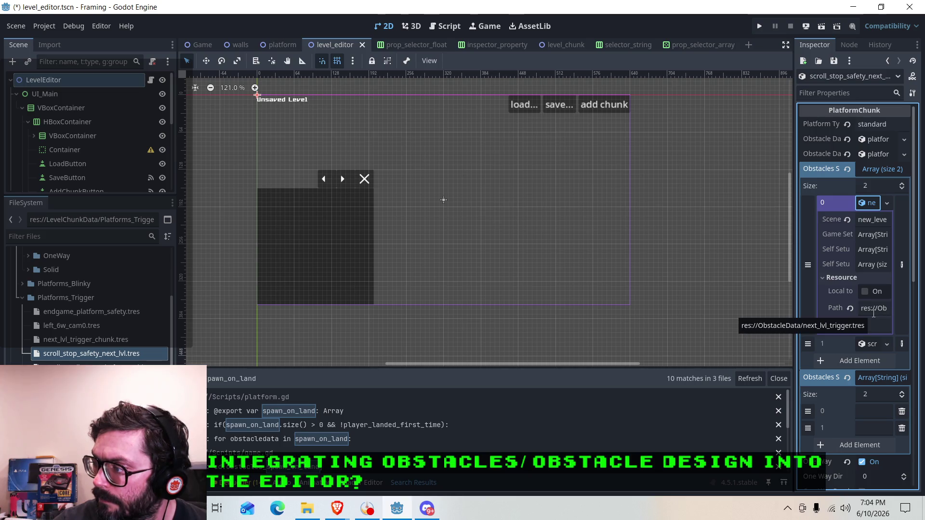
left_click(874, 310)
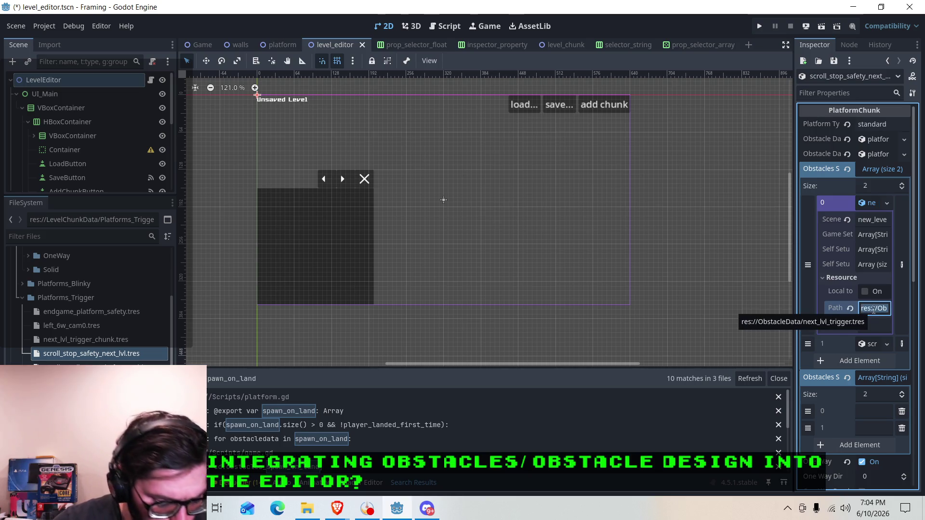
key("ctrl+v")
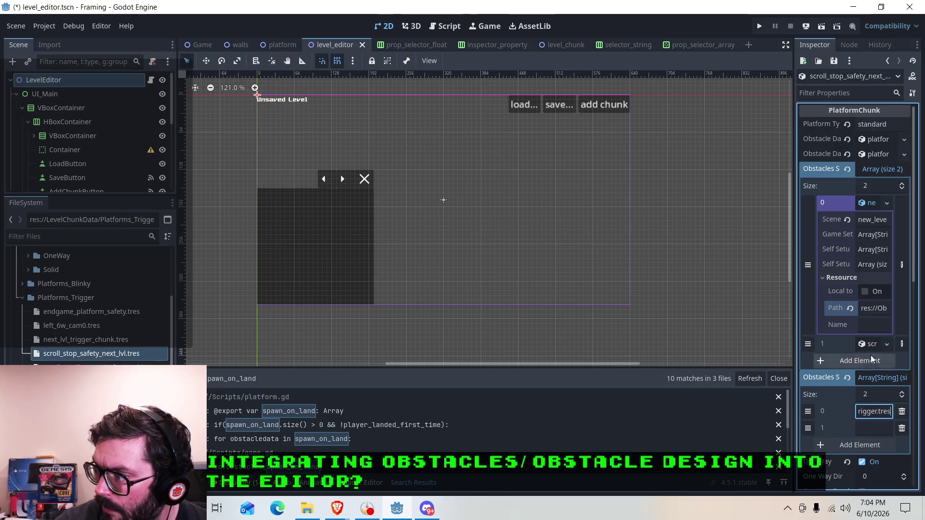
Step: Reveal the second obstacle's path ending _stop.tres, then open the small_scroll_start chunk
left_click(870, 205)
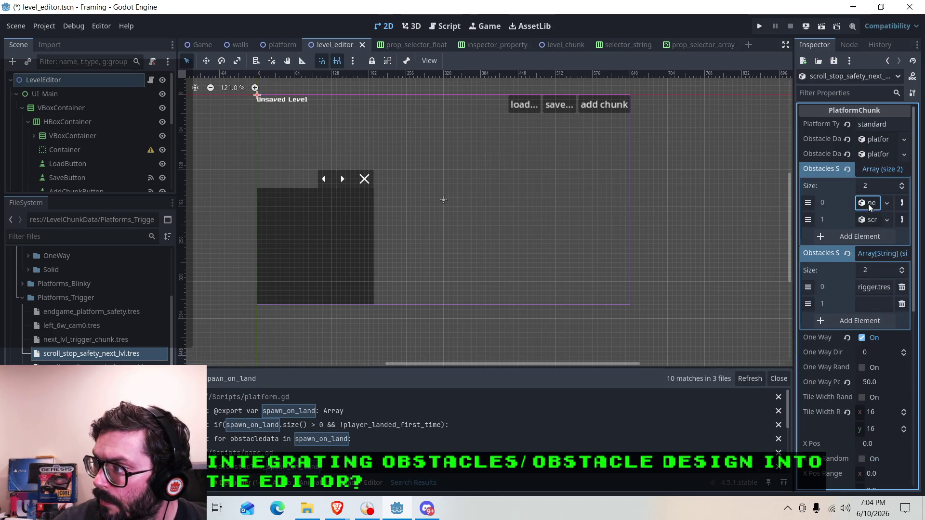
left_click(872, 221)
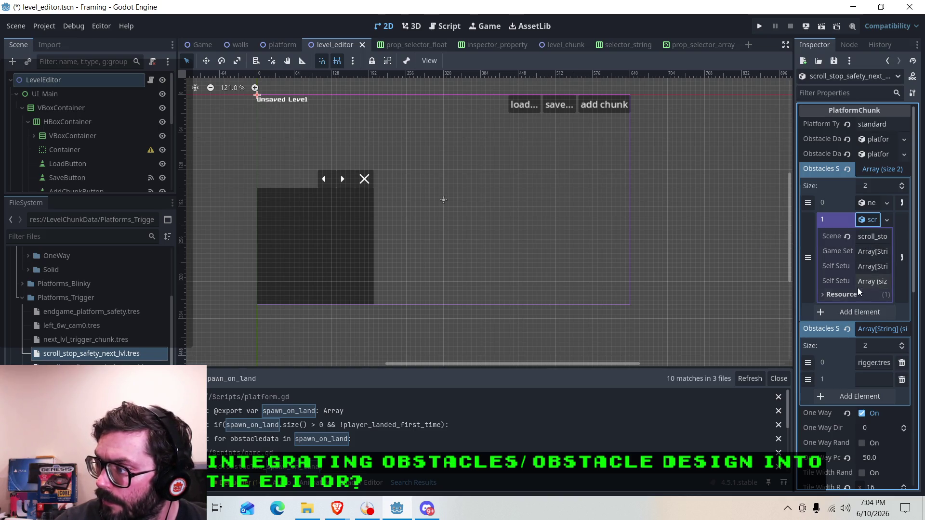
left_click(845, 294)
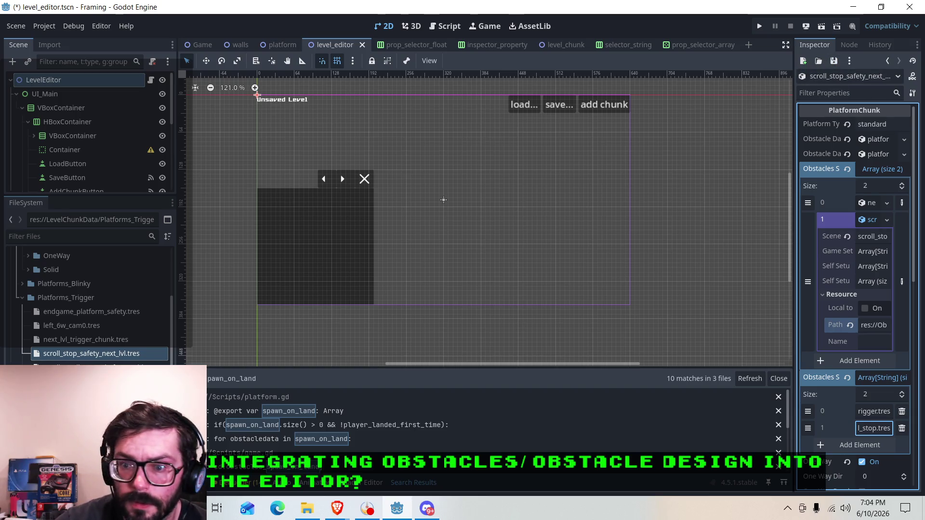
left_click(87, 368)
right_click(87, 368)
left_click(118, 278)
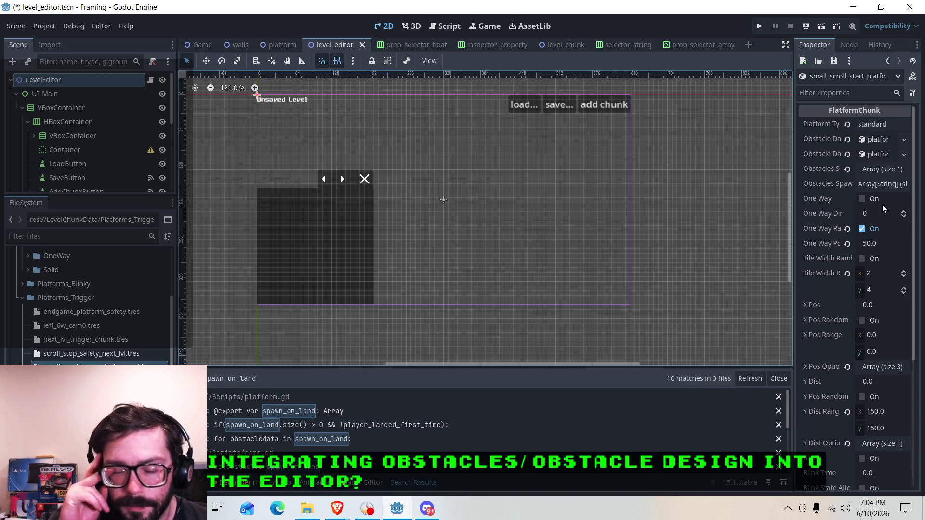
Step: Fill the small_scroll_start chunk's one-entry path list with the scroll-start obstacle's _start.tres path
left_click(876, 170)
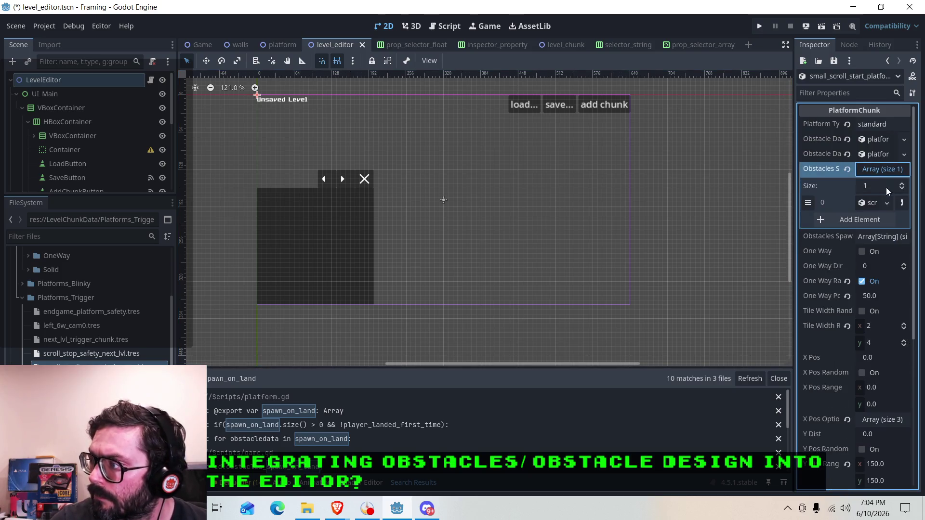
left_click(882, 236)
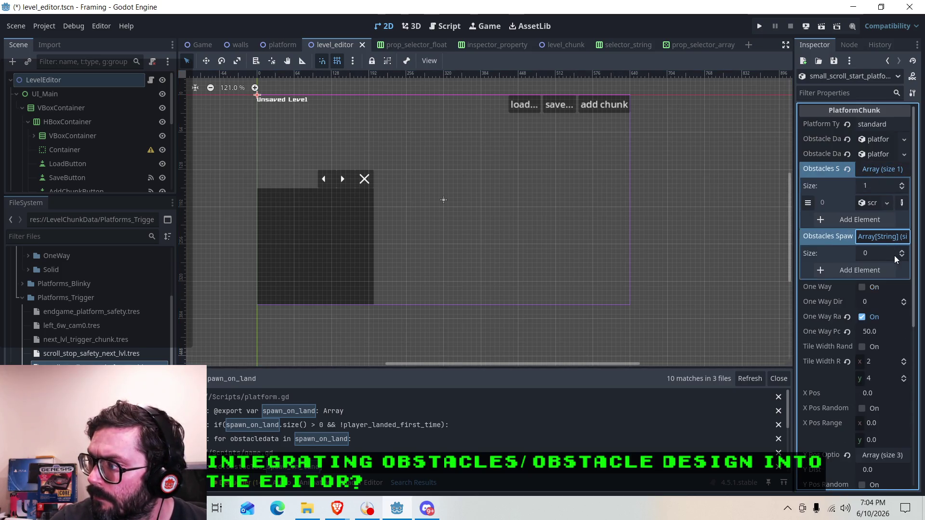
left_click(866, 202)
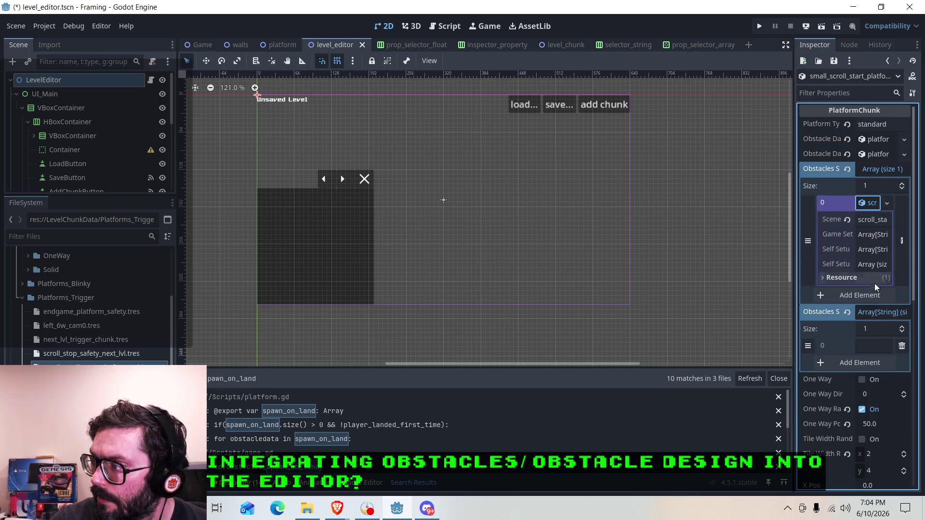
left_click(856, 280)
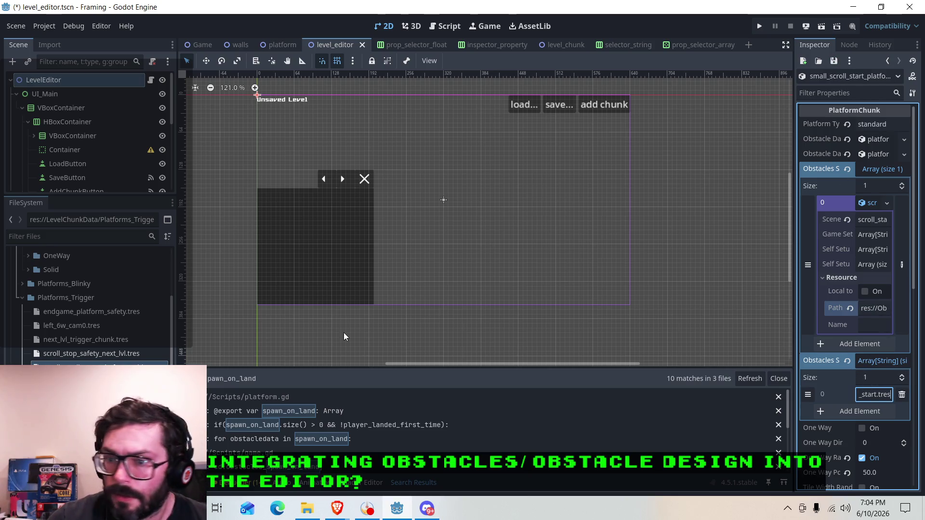
scroll(29, 359, "up", 2)
scroll(27, 363, "up", 2)
scroll(26, 361, "up", 5)
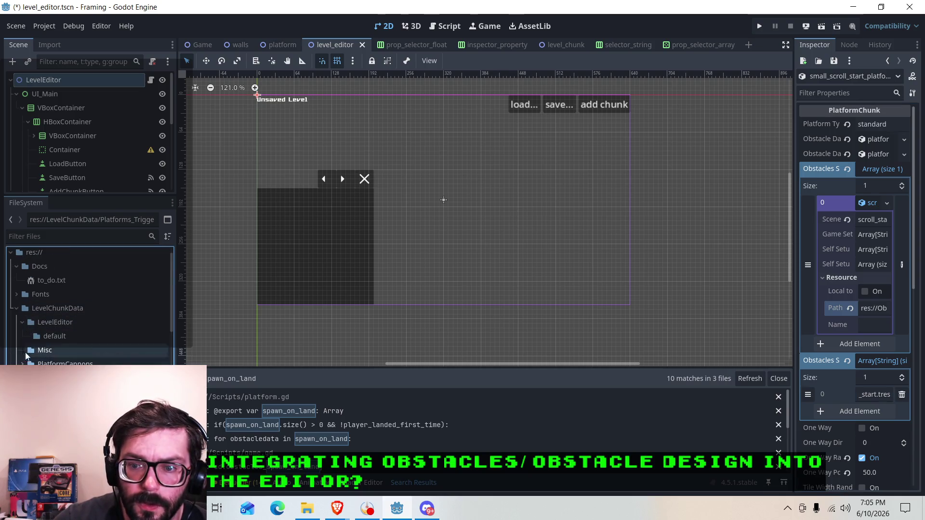
left_click(17, 309)
Step: Open cam_override_0.tres from the ObstacleData folder for inspection
left_click(17, 309)
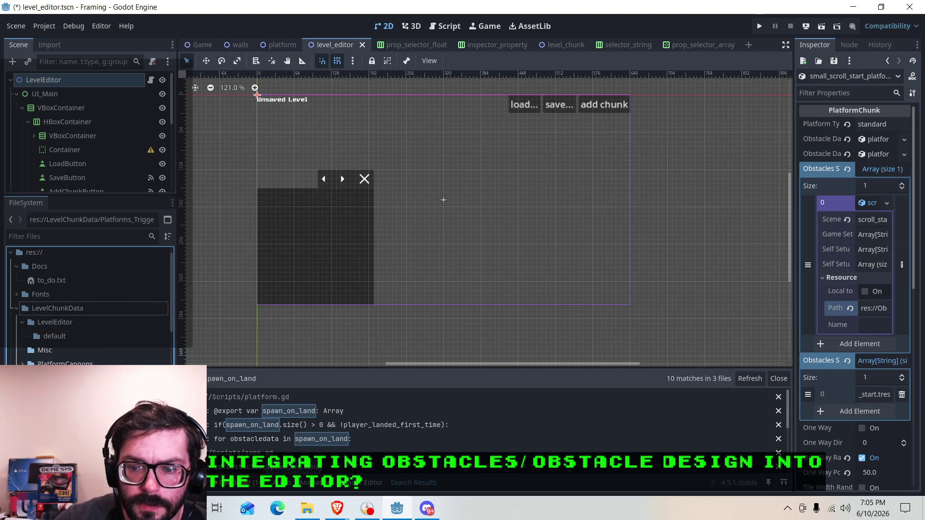
left_click(16, 309)
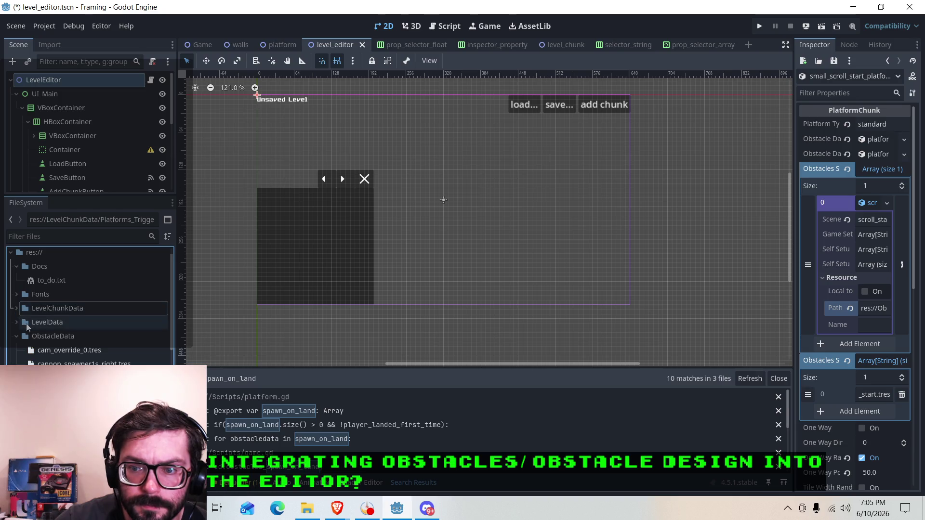
scroll(87, 308, "down", 1)
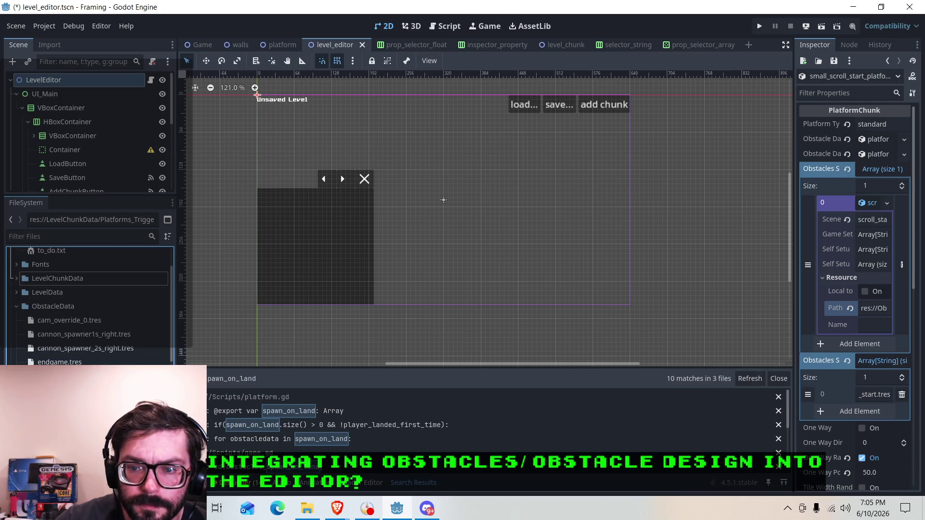
right_click(51, 320)
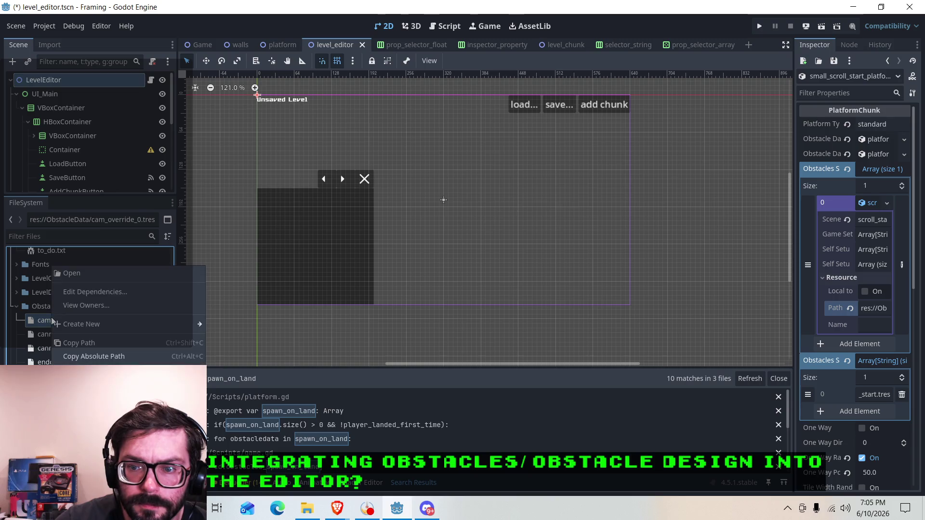
left_click(80, 277)
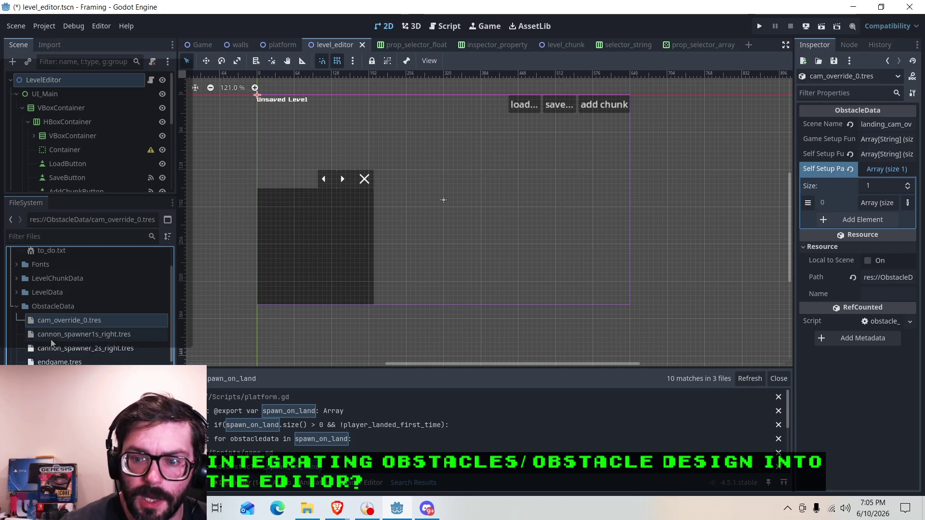
Step: Open platform_solid.tres, expand LevelChunkData, and launch the game for a playtest
left_click(63, 334)
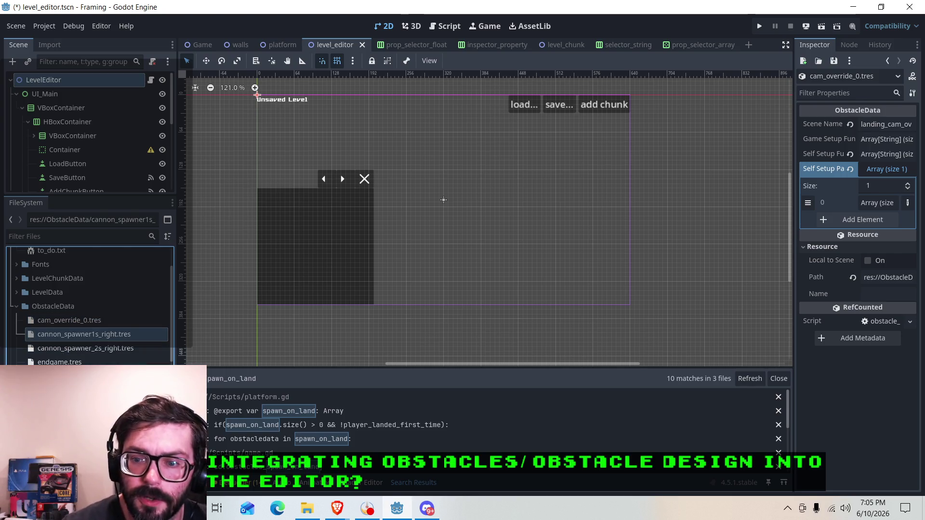
right_click(60, 404)
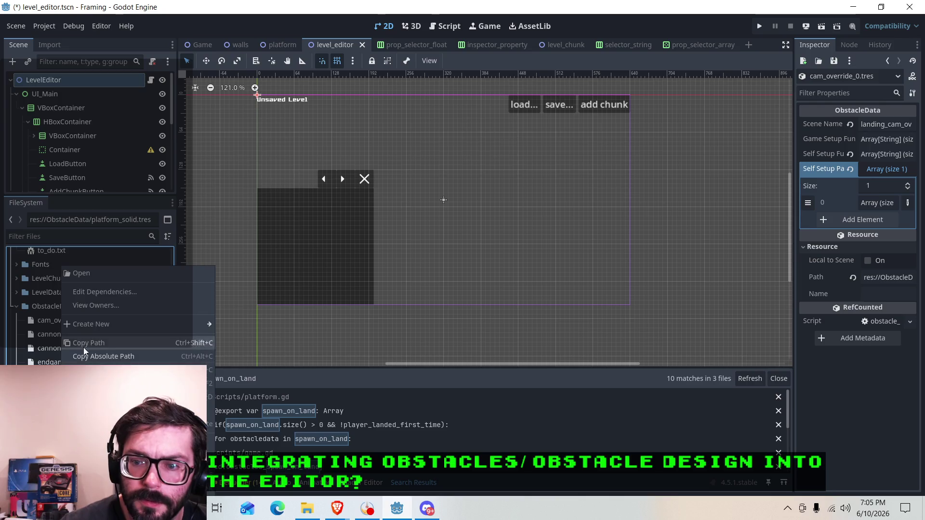
left_click(84, 273)
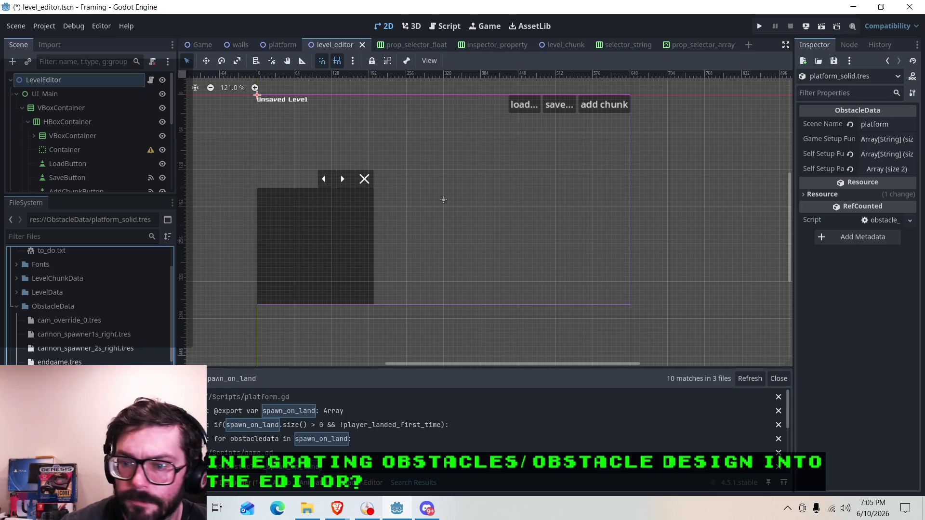
left_click(15, 307)
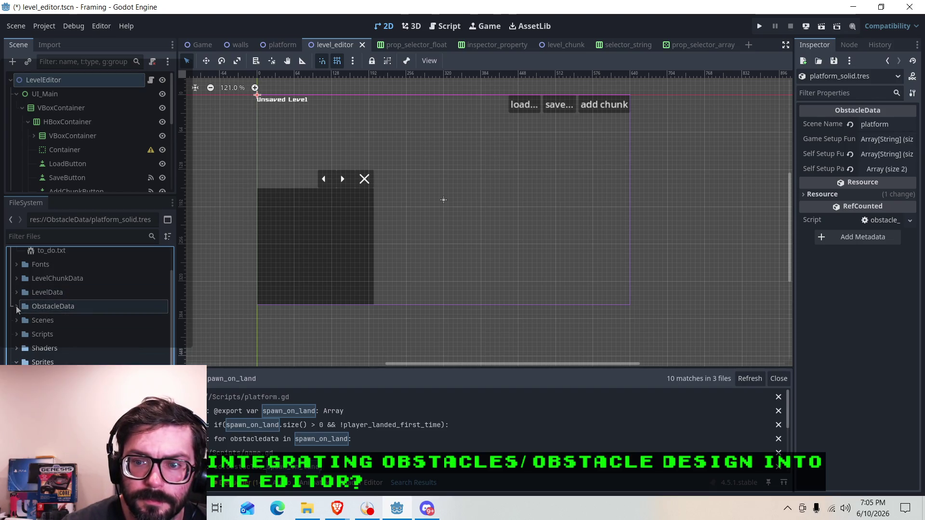
scroll(21, 322, "up", 2)
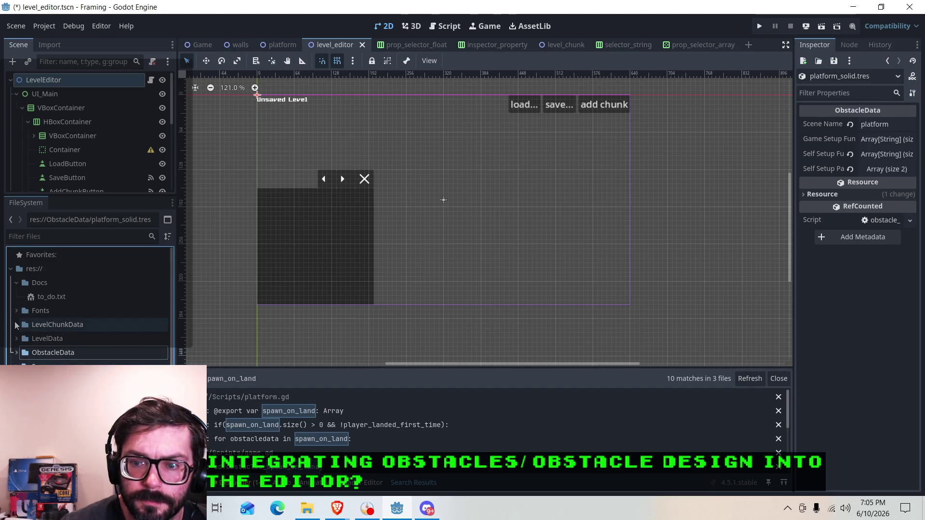
left_click(15, 326)
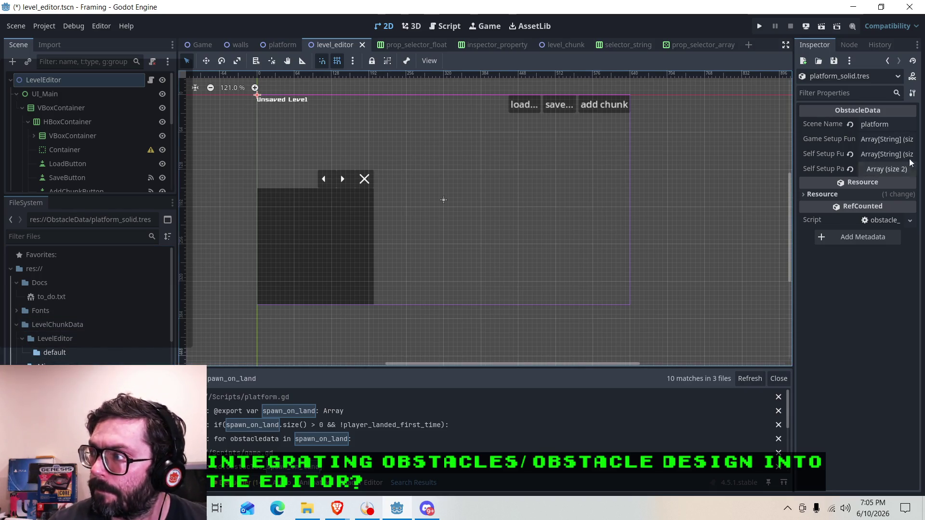
left_click(759, 26)
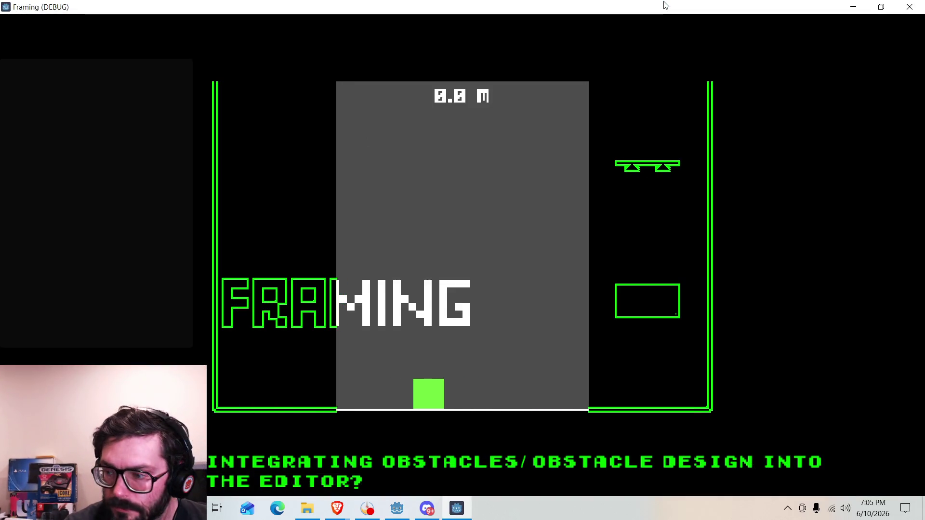
Step: Climb the first platforms, hopping left and right up to the upper ledge
key("Right")
key("space")
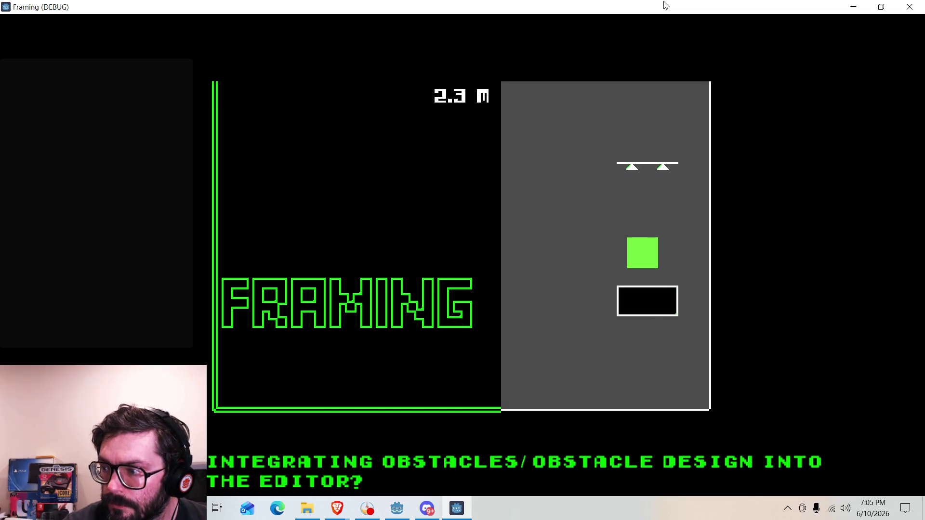
key("space")
key("Left")
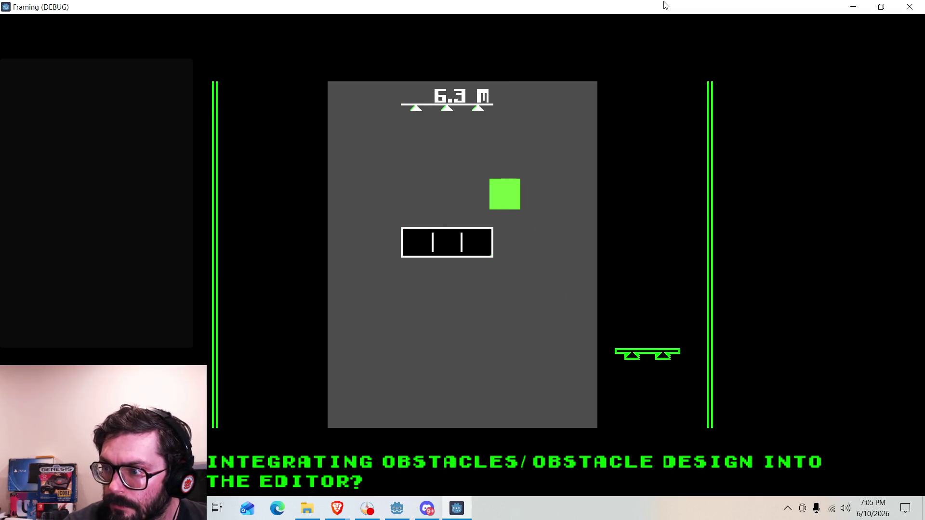
key("space")
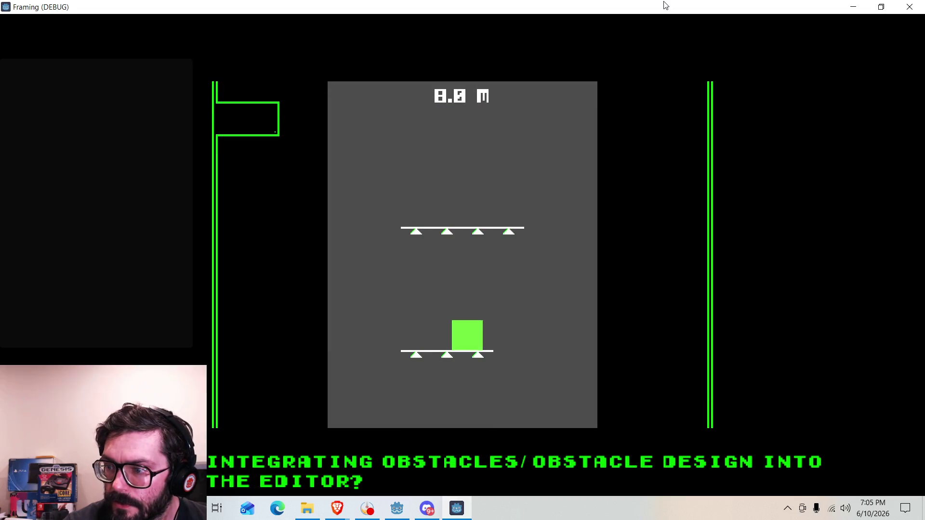
key("space")
key("space")
key("space")
key("Left")
key("Right")
key("space")
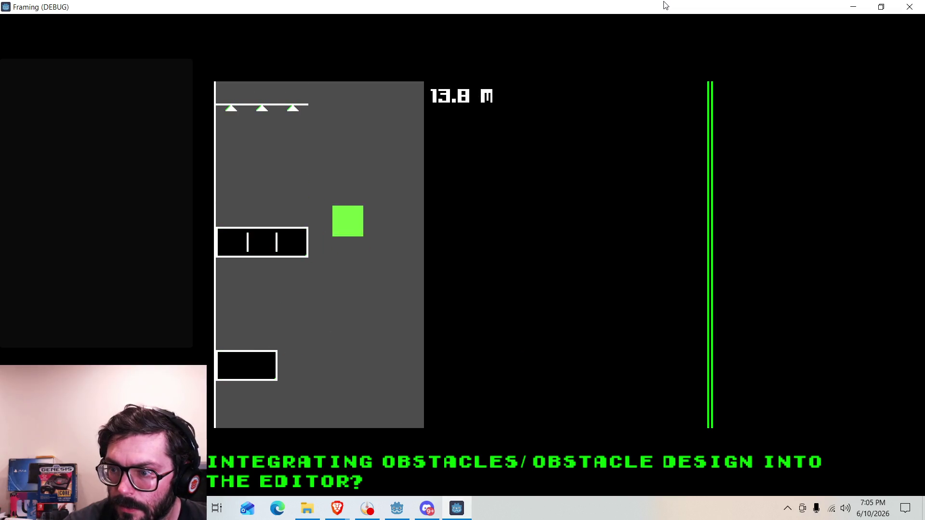
key("Left")
key("space")
key("Right")
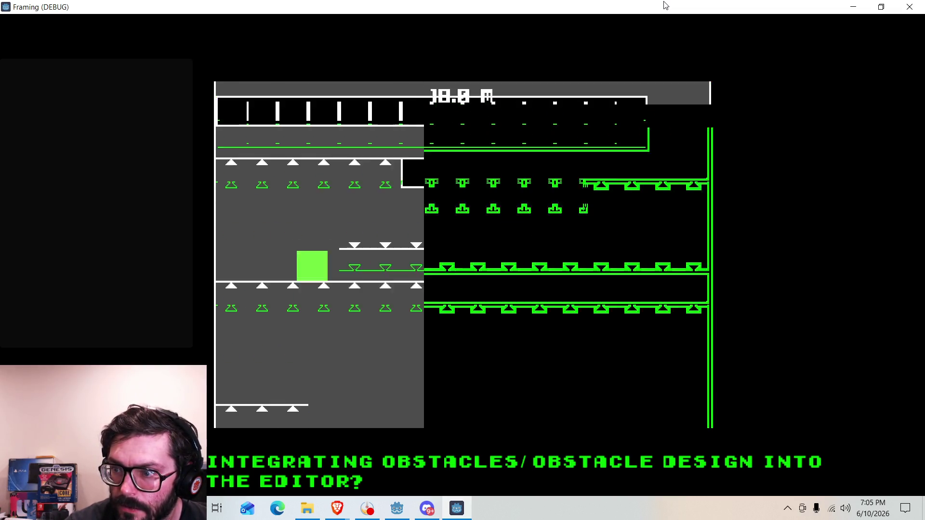
key("Left")
key("space")
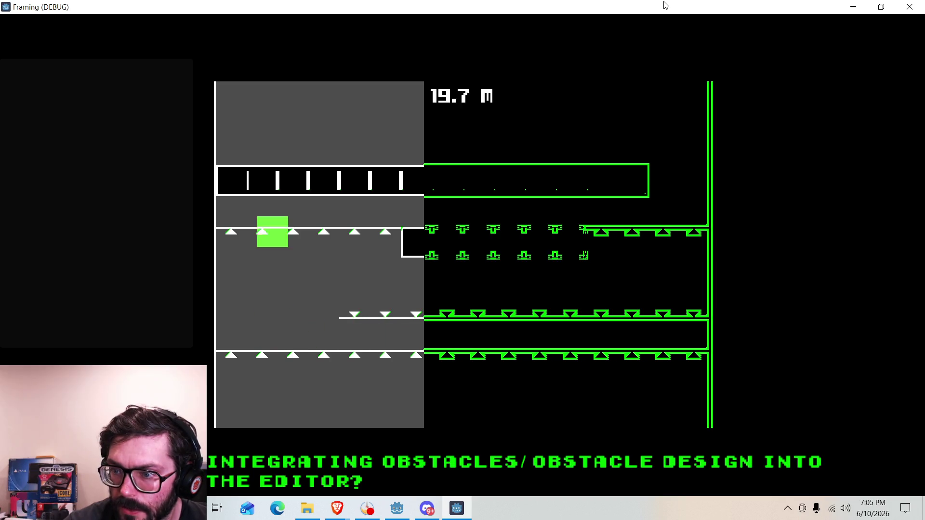
key("Right")
key("Right")
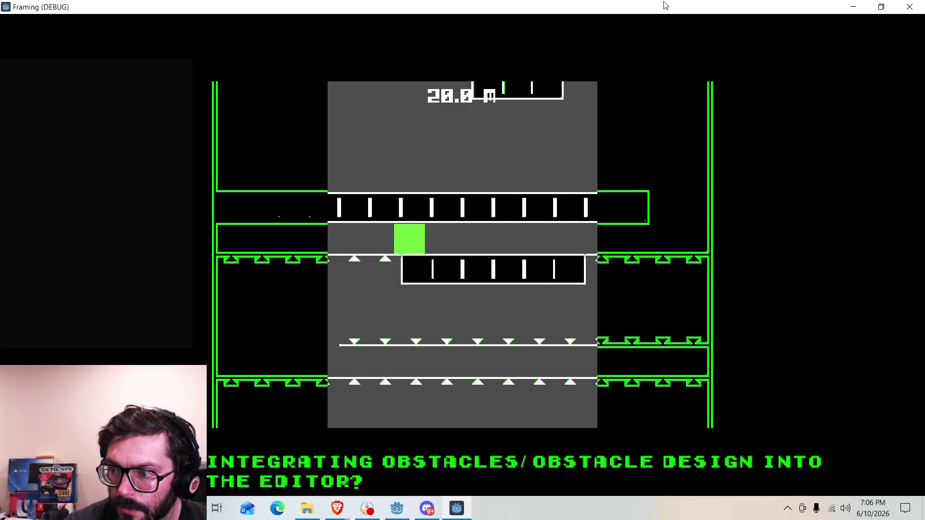
key("Right")
key("space")
key("space")
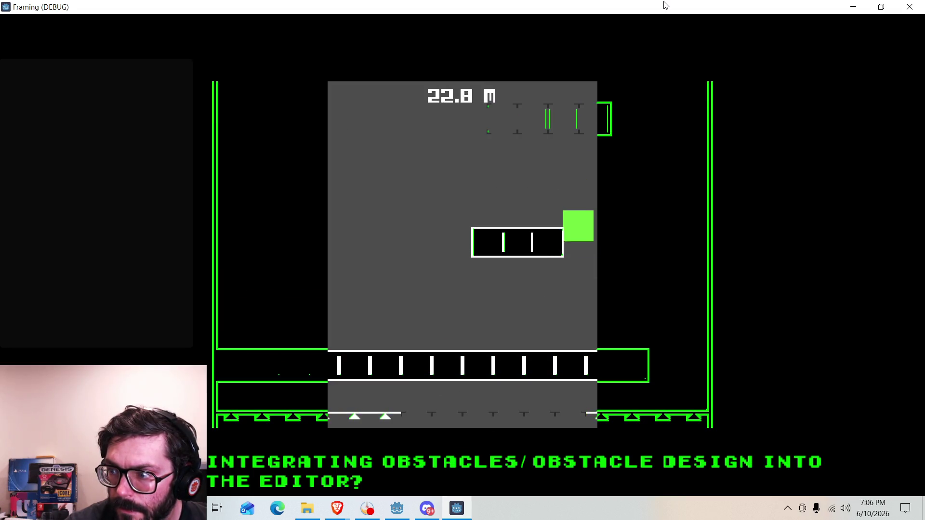
key("Left")
key("Right")
key("Right")
key("space")
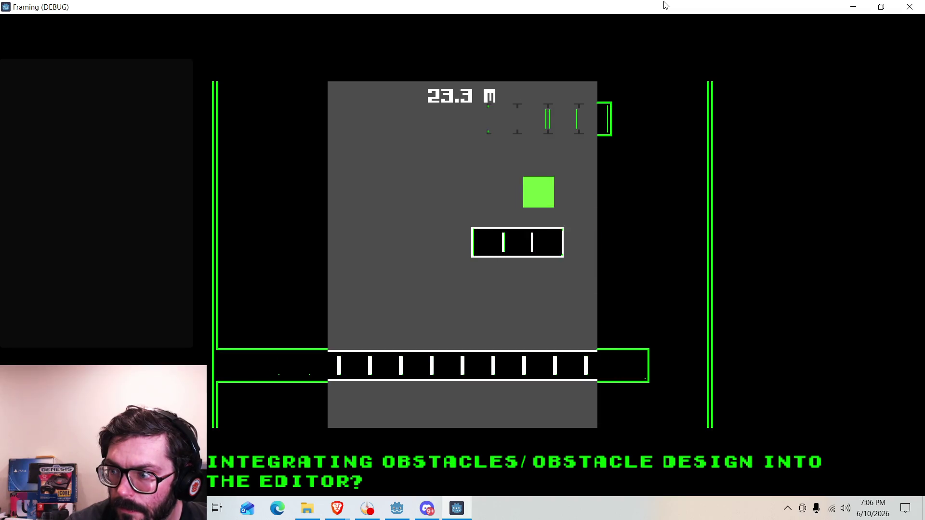
key("Left")
Step: Continue past the spiked ledge into the spiked corridor until the player dies
key("Right")
key("space")
key("space")
key("Left")
key("Right")
key("Left")
key("Right")
key("space")
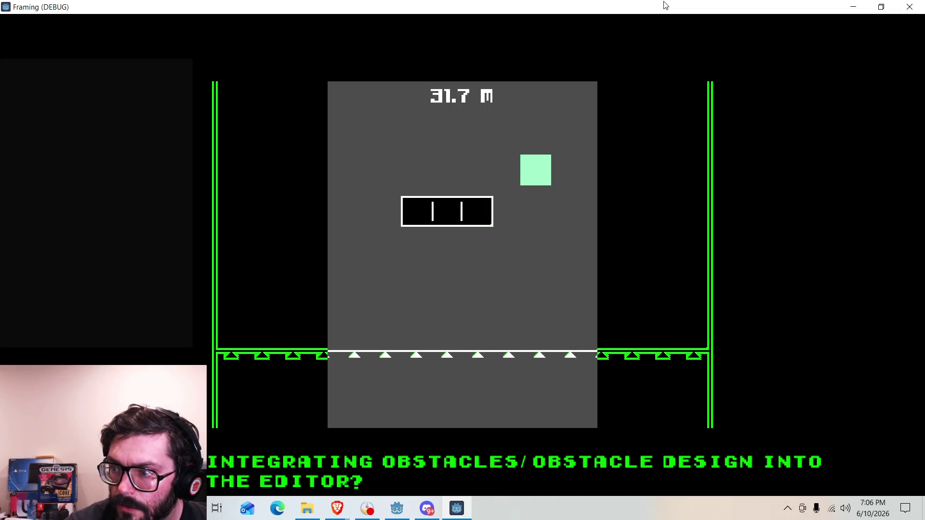
key("Left")
key("space")
key("Right")
key("Left")
key("space")
key("Right")
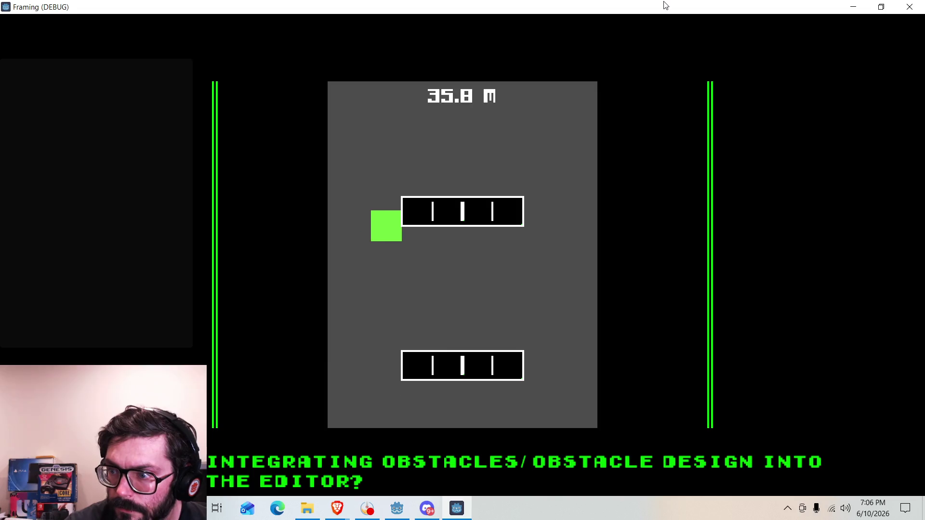
key("Left")
key("space")
key("Right")
key("Left")
key("space")
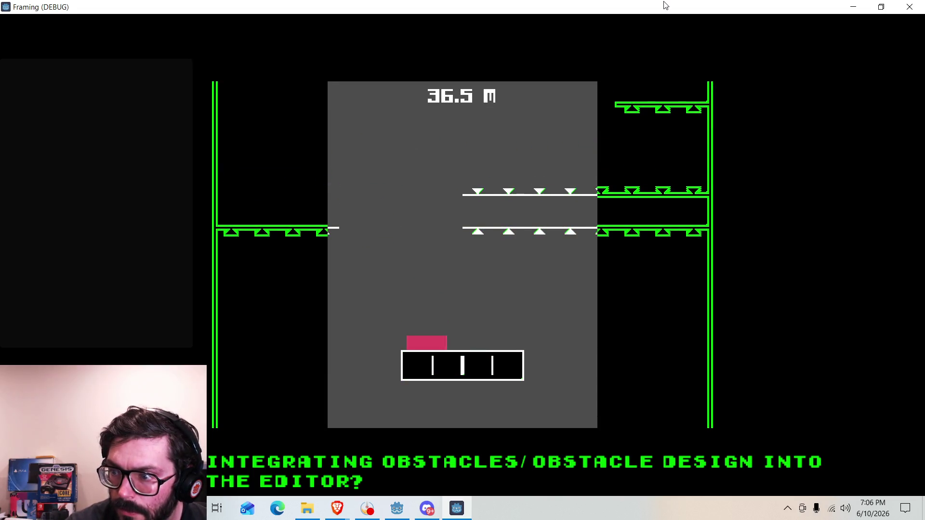
key("Left")
key("Left")
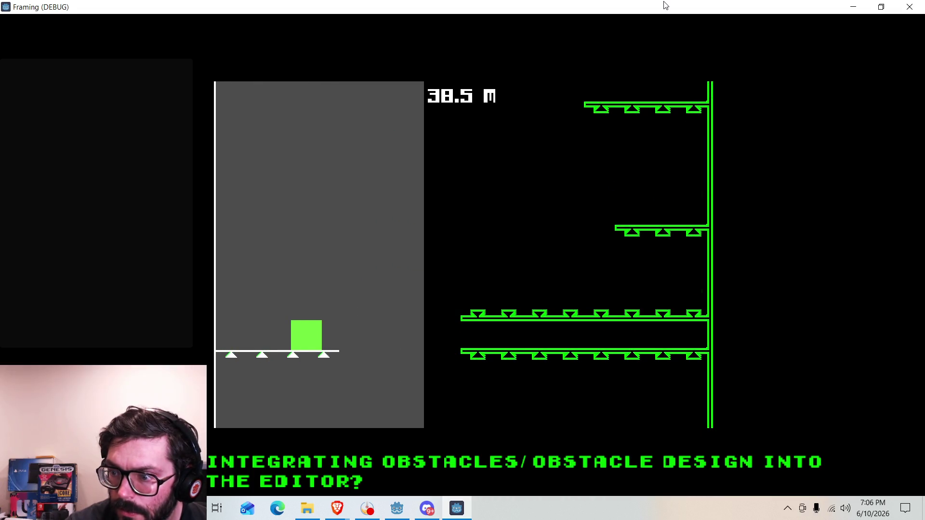
key("Right")
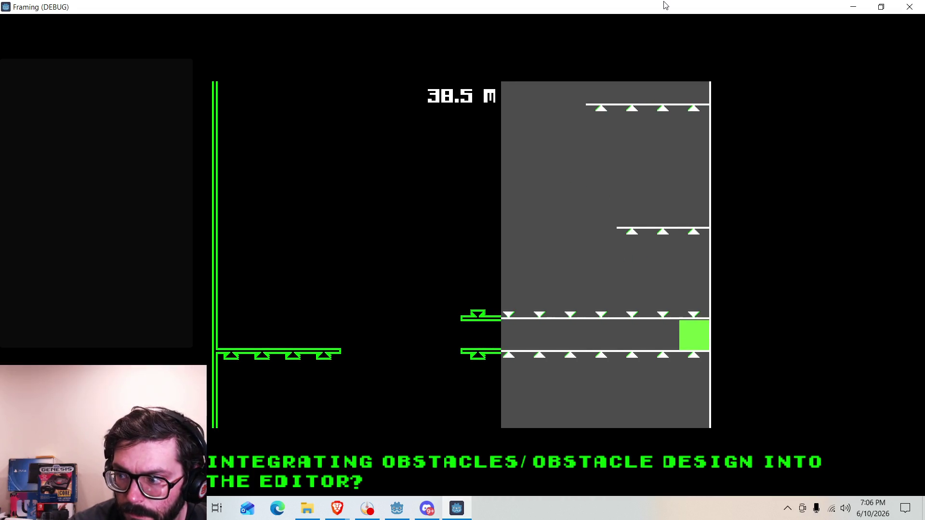
key("Left")
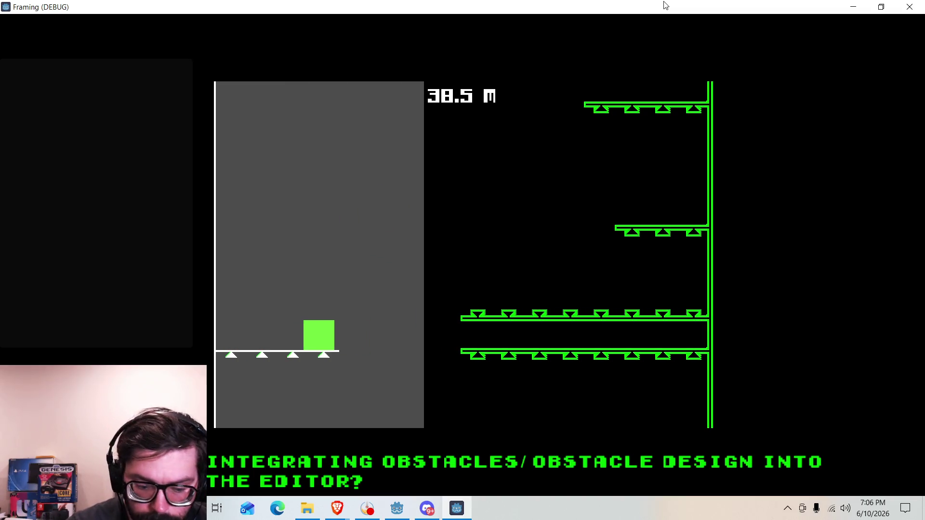
key("Right")
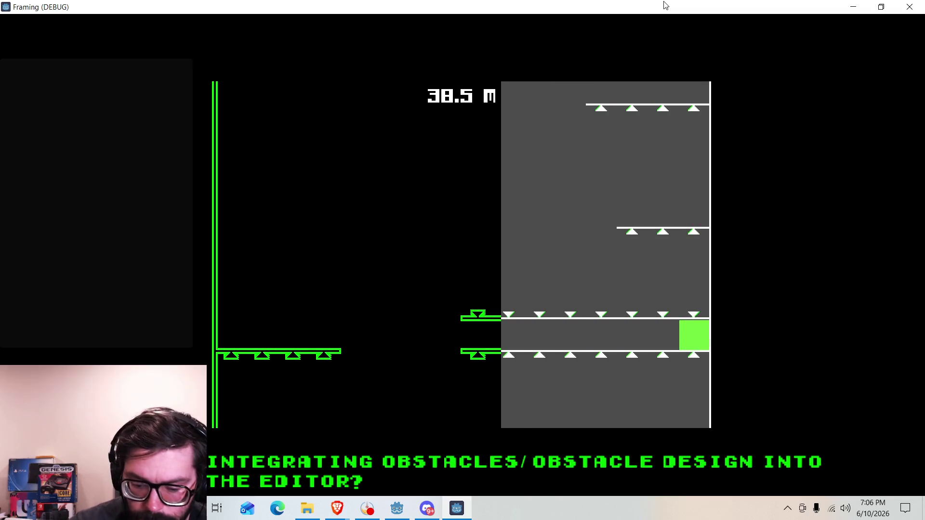
key("Left")
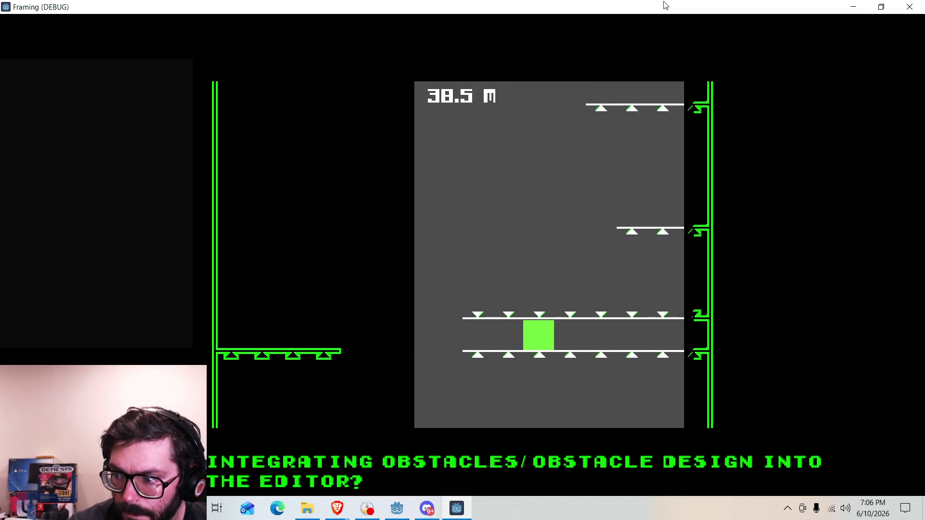
key("Left")
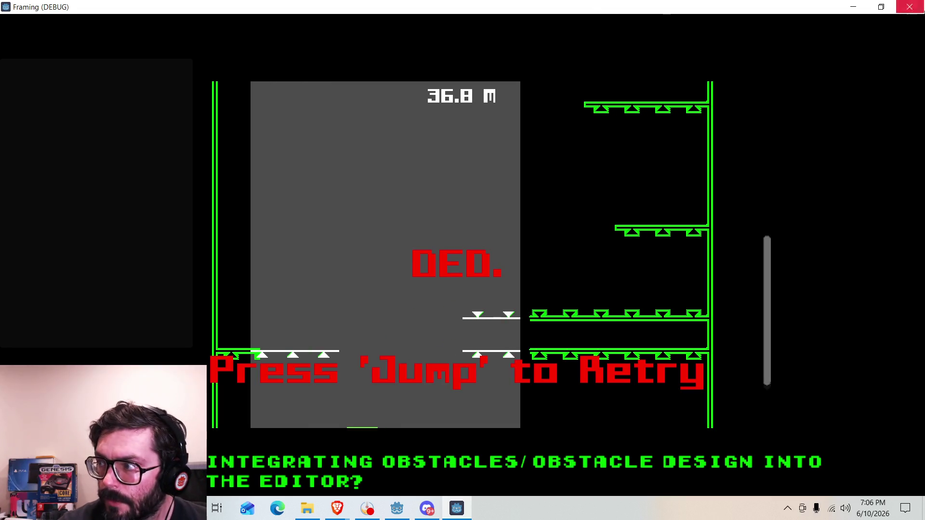
Step: Restart the level and climb the left-side platforms again before falling
key("space")
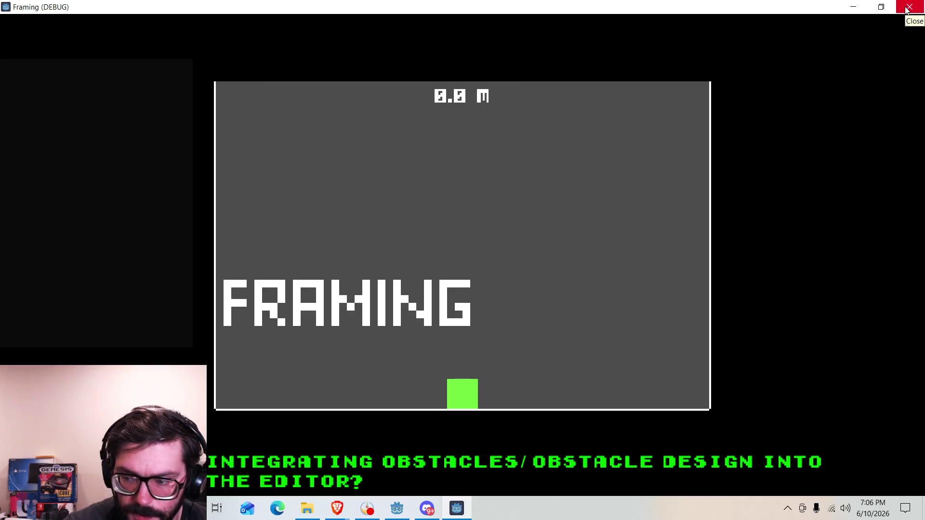
key("Right")
key("space")
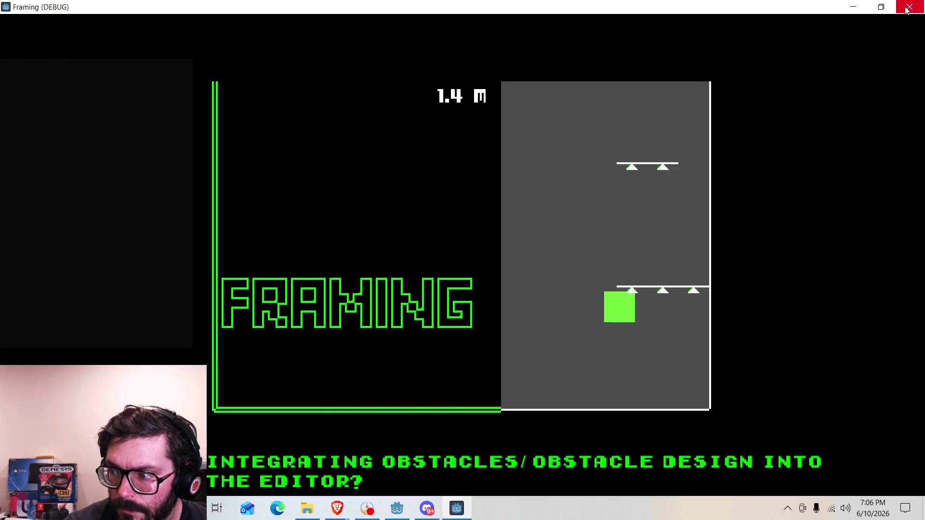
key("space")
key("Left")
key("space")
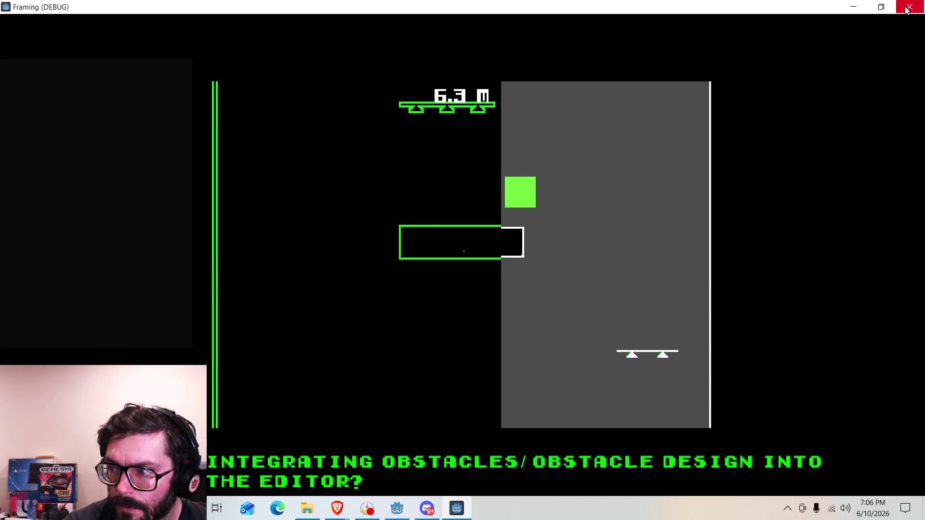
key("space")
key("space")
key("Left")
key("space")
key("Left")
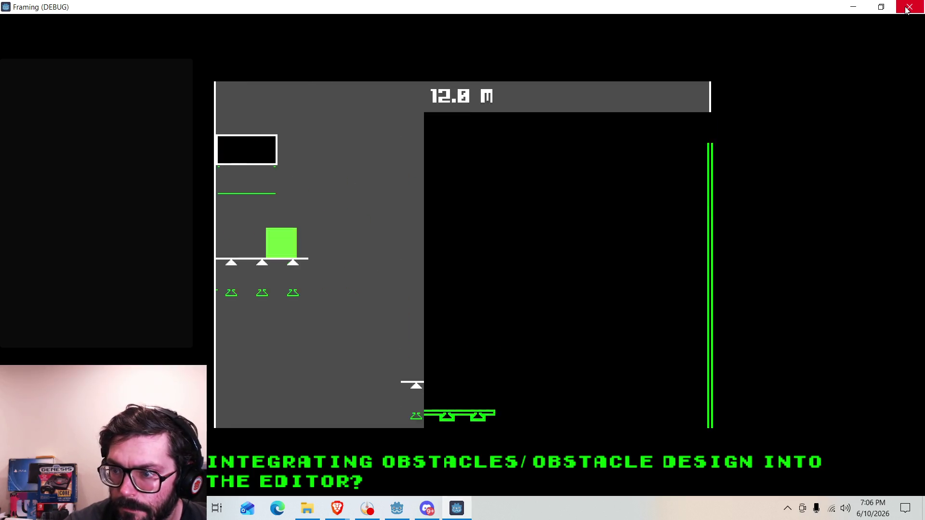
key("space")
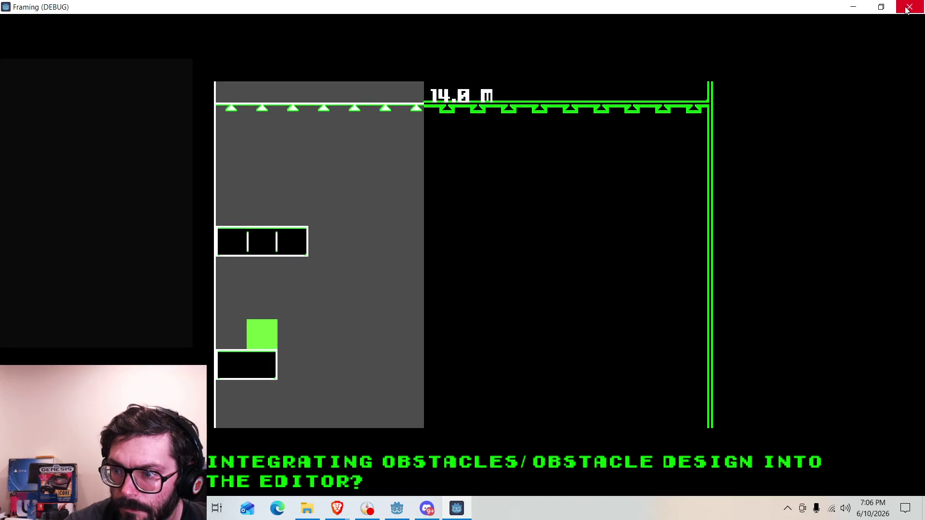
key("Right")
key("space")
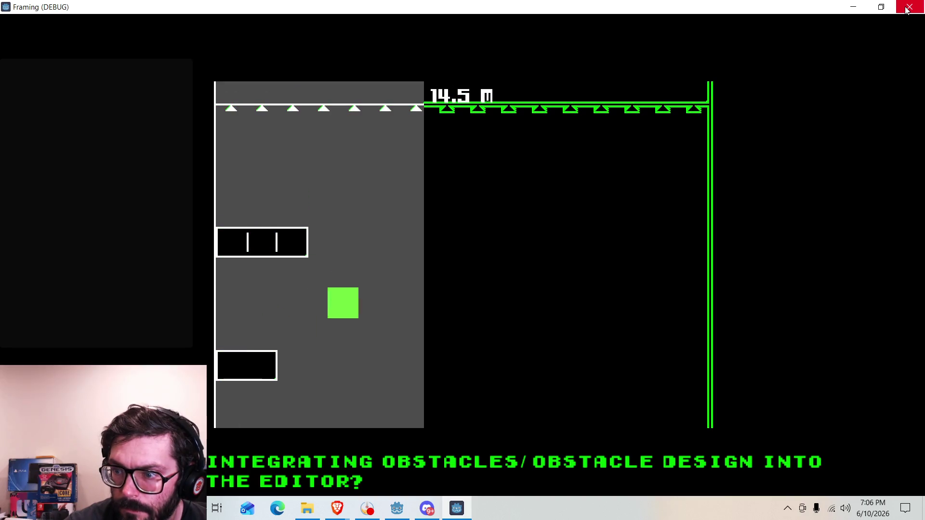
Step: Start another run and jump up onto the first platforms
key("space")
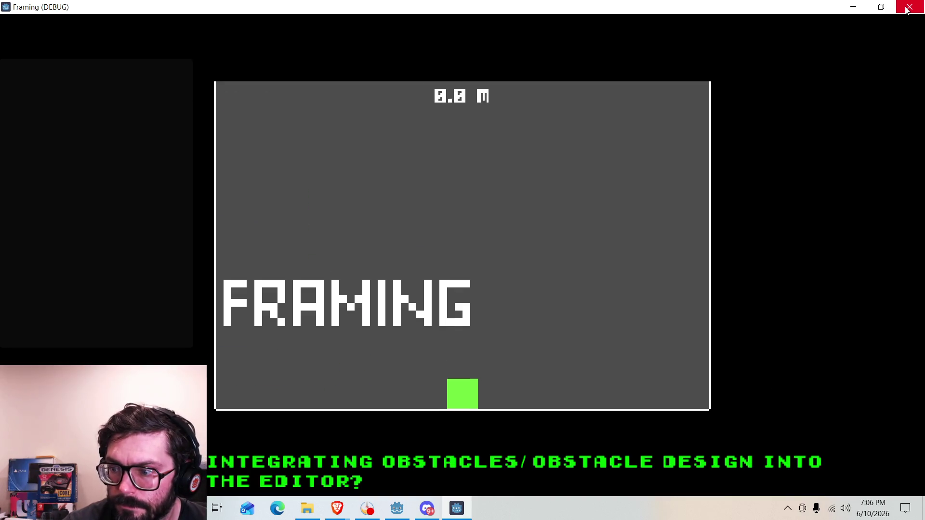
key("space")
key("Right")
key("space")
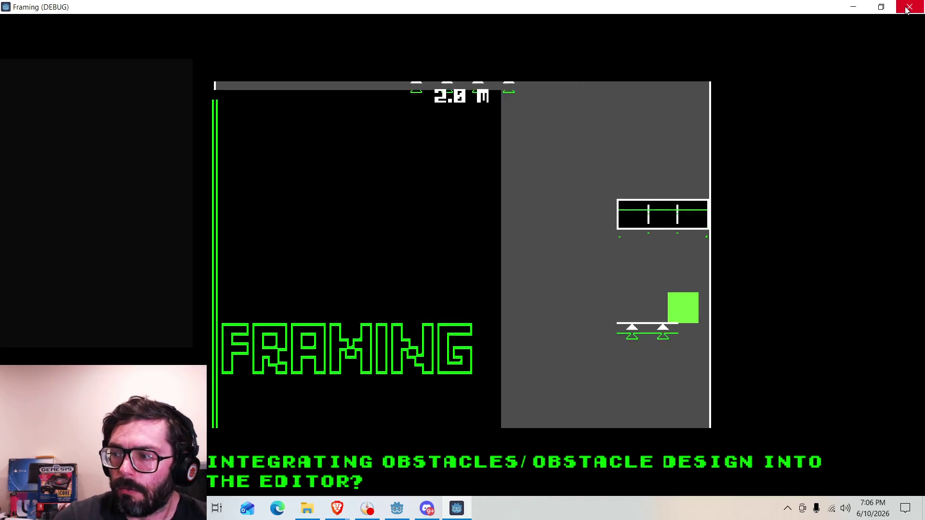
key("Left")
key("space")
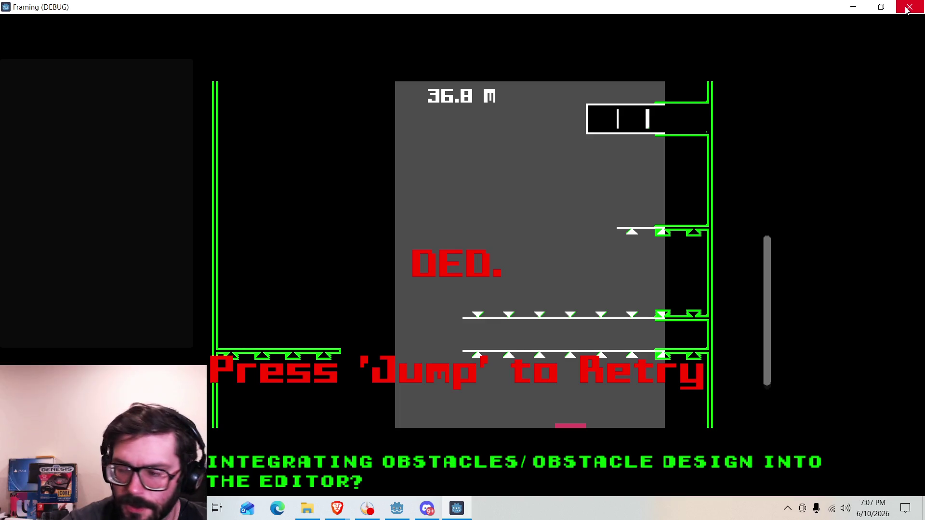
Step: Restart a fresh run at 0.0 m after the player dies
key("space")
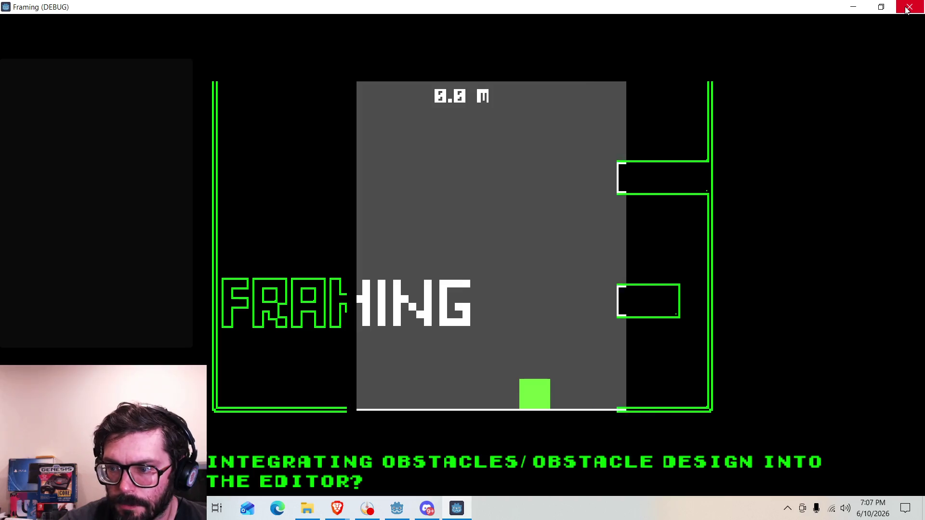
Step: Jump repeatedly up through the obstacle-topped platforms
key("space")
key("space")
key("space")
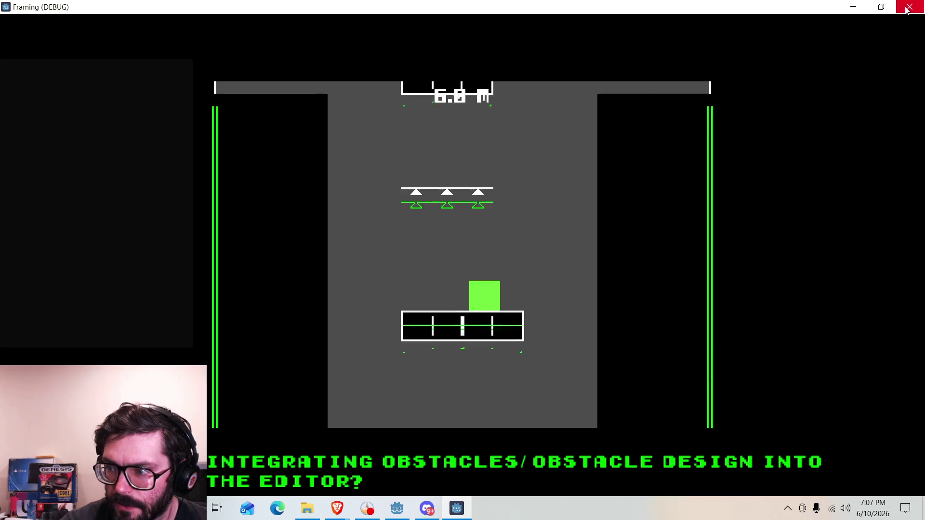
key("space")
key("space")
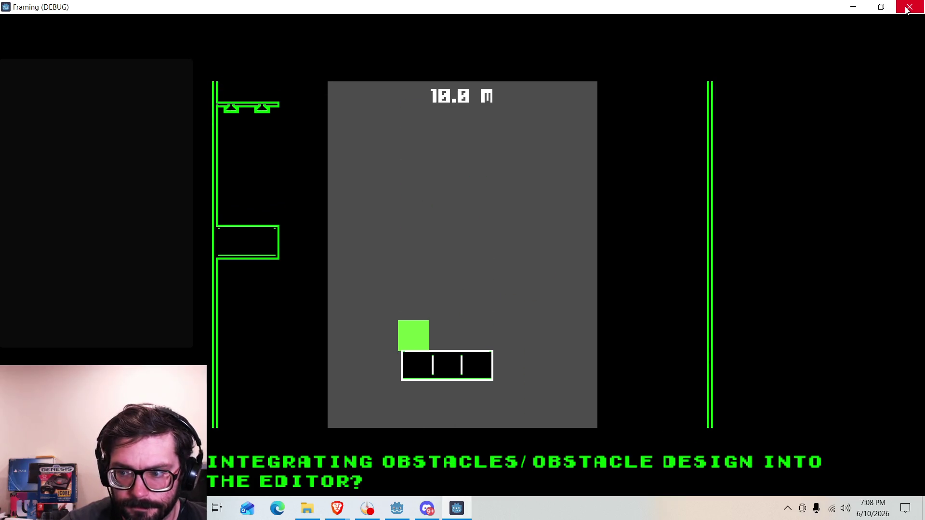
key("space")
key("space")
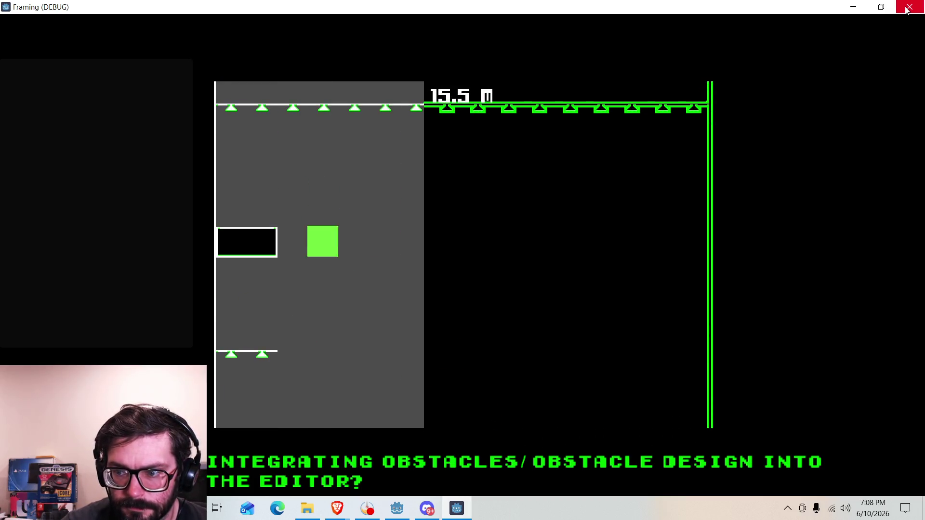
key("space")
key("space")
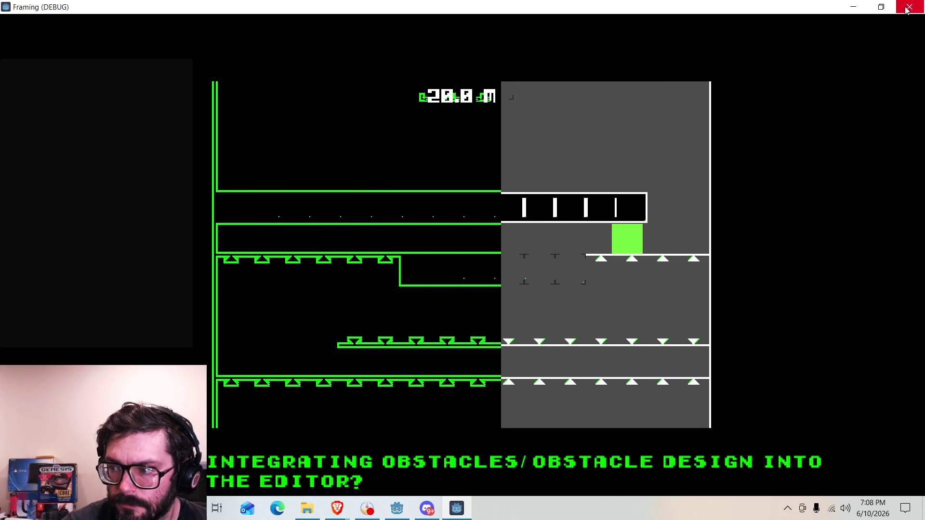
key("space")
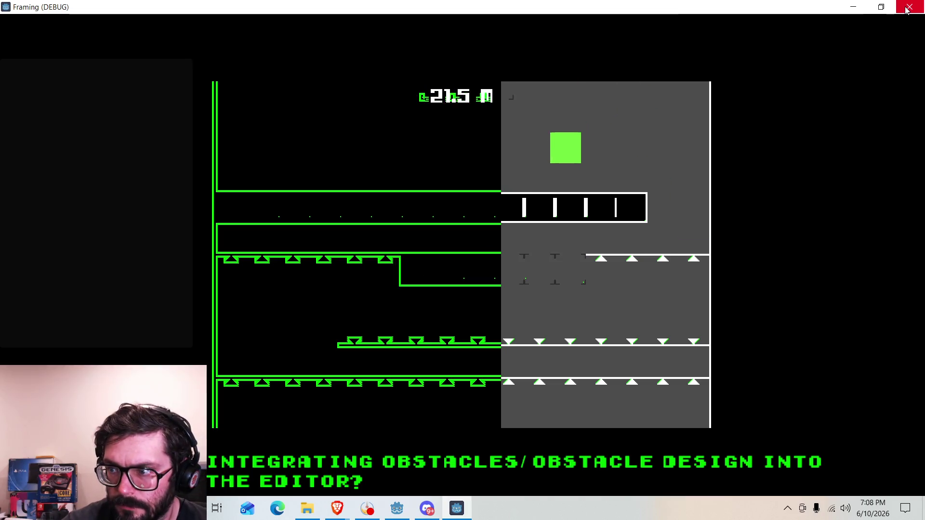
key("space")
key("space")
key("space")
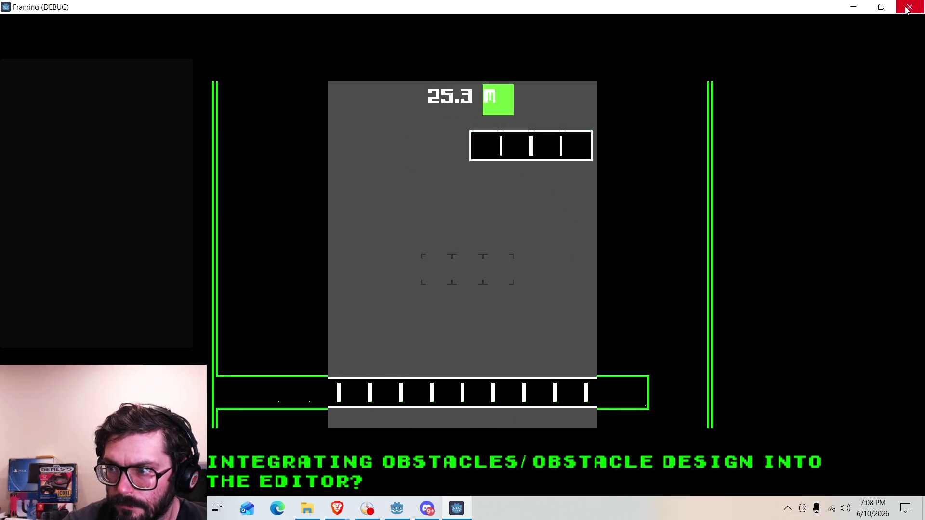
key("space")
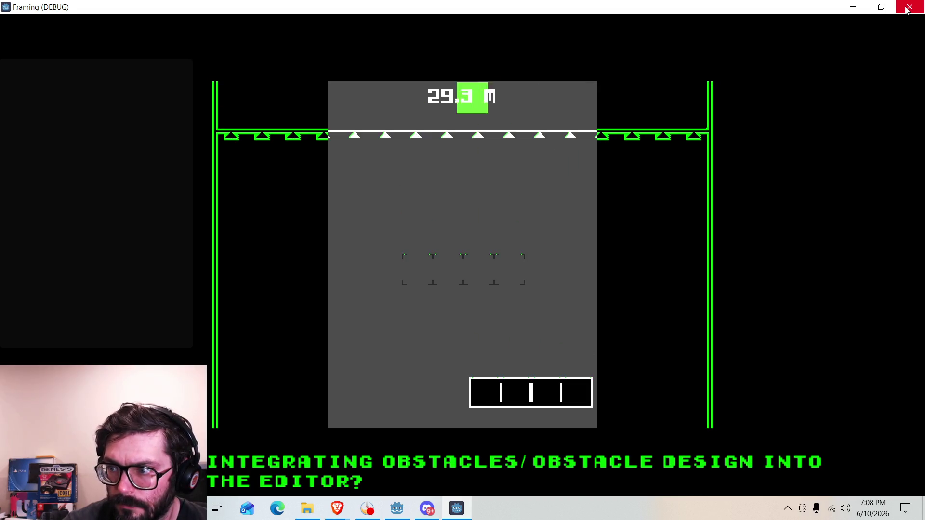
key("space")
key("space")
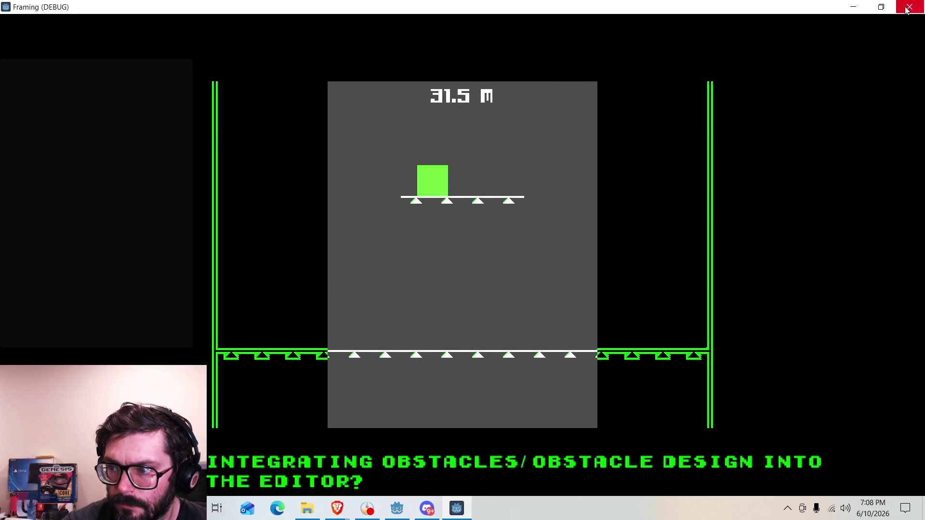
key("space")
key("space")
key("space")
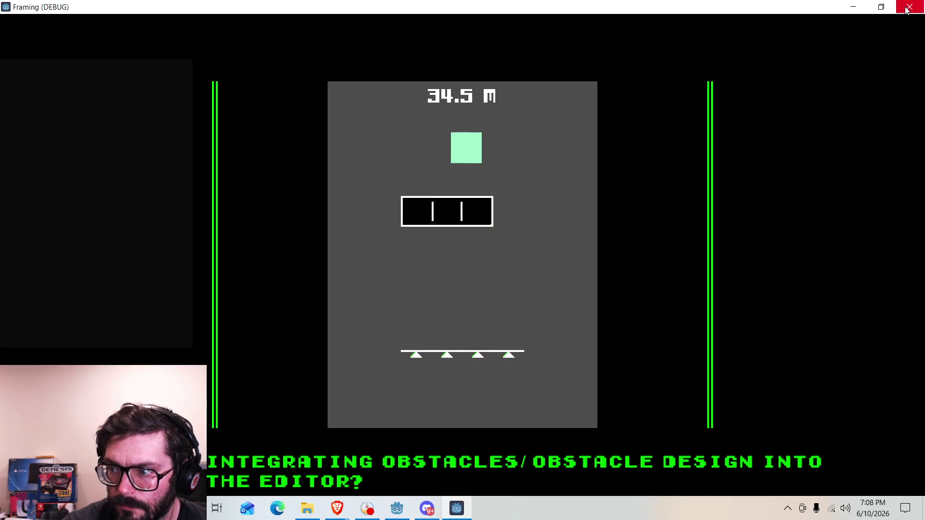
key("space")
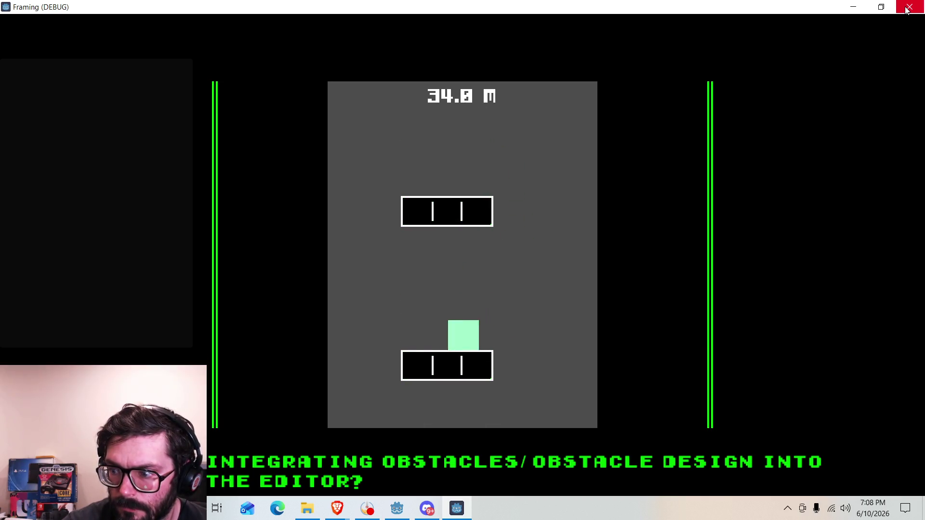
Step: Weave left and right past the spiked platform and side obstacle to reach 40.5 m
key("space")
key("space")
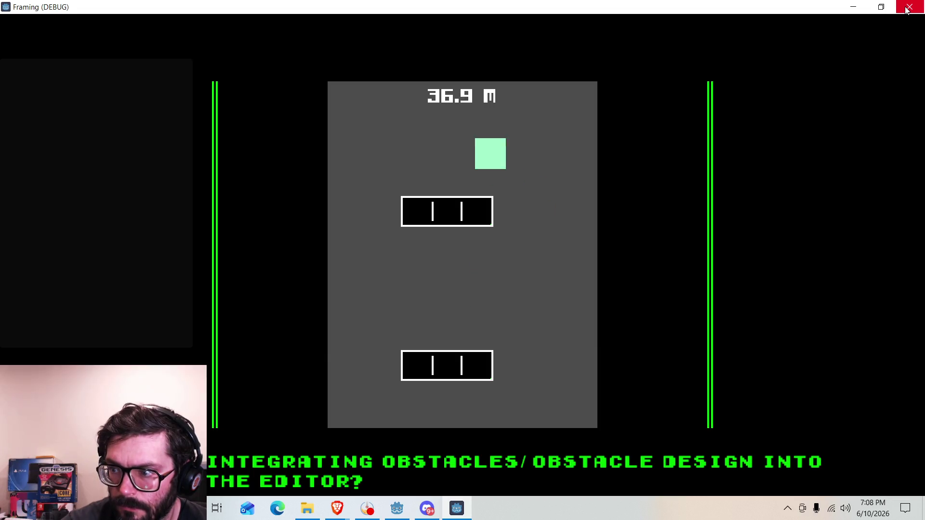
key("space")
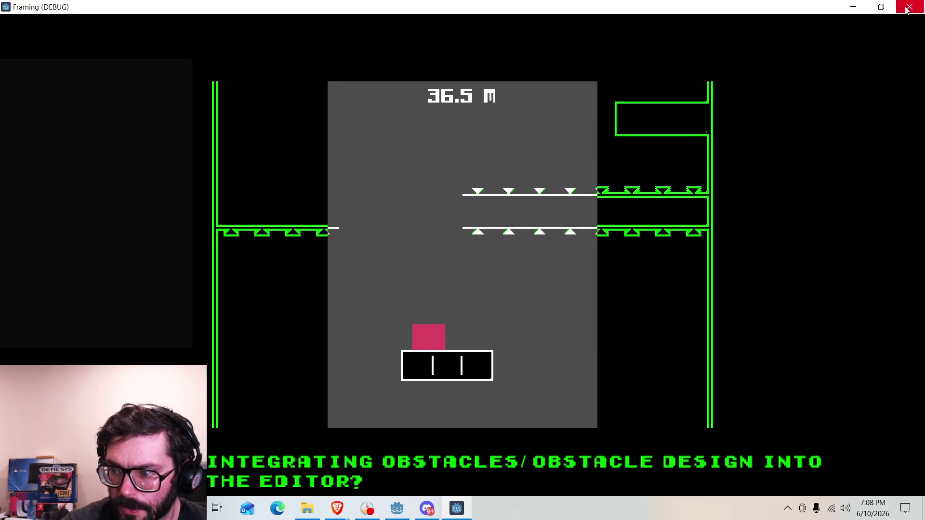
key("space")
key("Left")
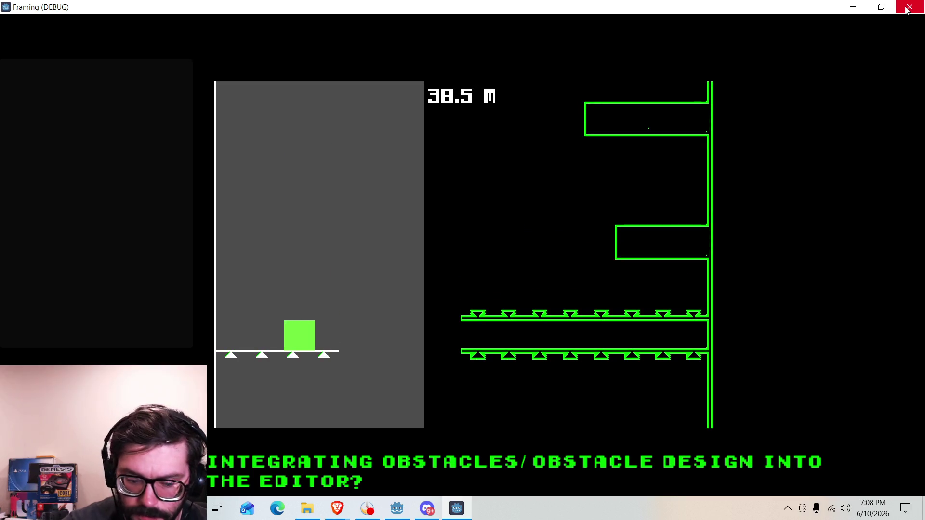
key("space")
key("Right")
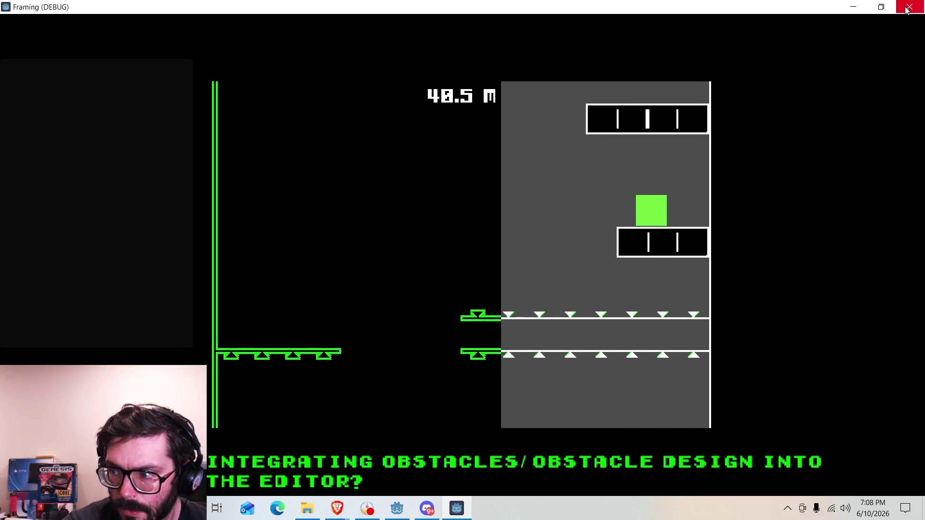
key("Left")
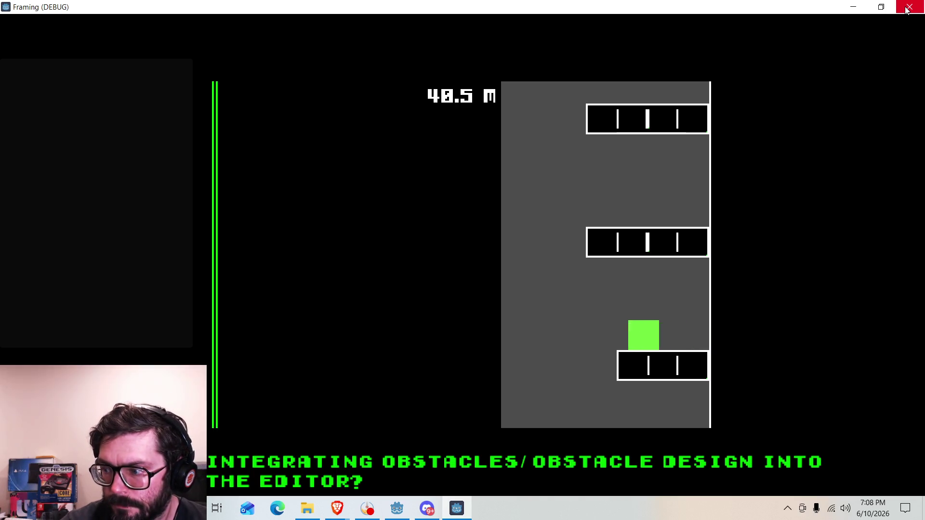
key("space")
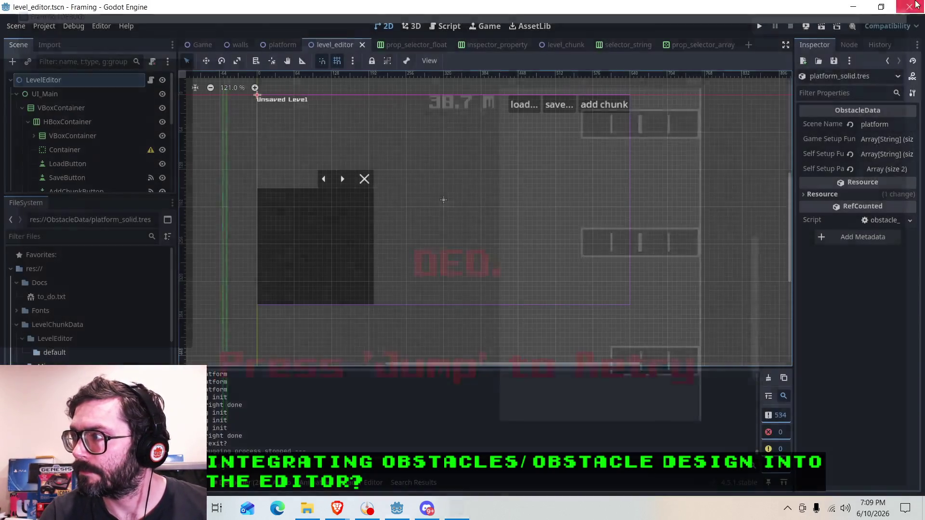
Step: Close the Framing (DEBUG) window to return to the level_editor scene
left_click(909, 6)
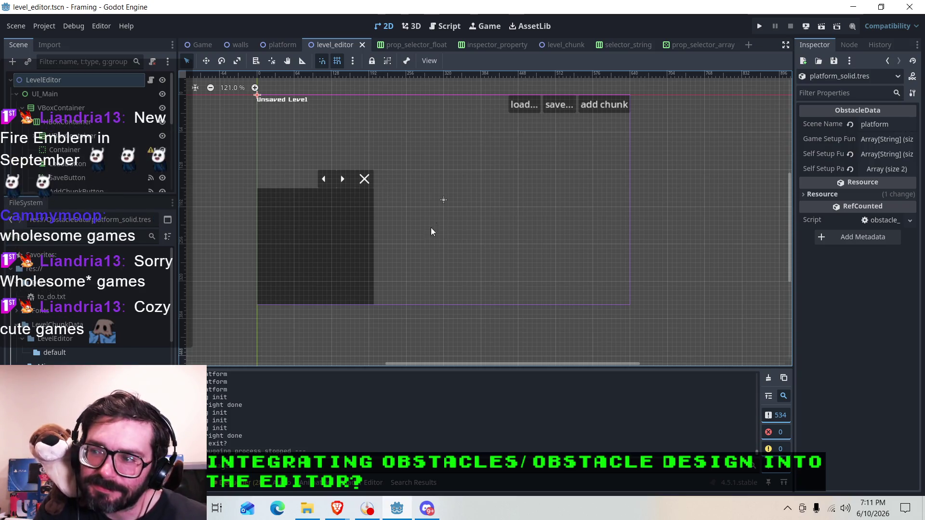
Step: Start a new debug run of the Framing game from the Run Project button
scroll(406, 238, "down", 1)
scroll(406, 238, "down", 1)
scroll(402, 260, "up", 2)
scroll(404, 262, "up", 1)
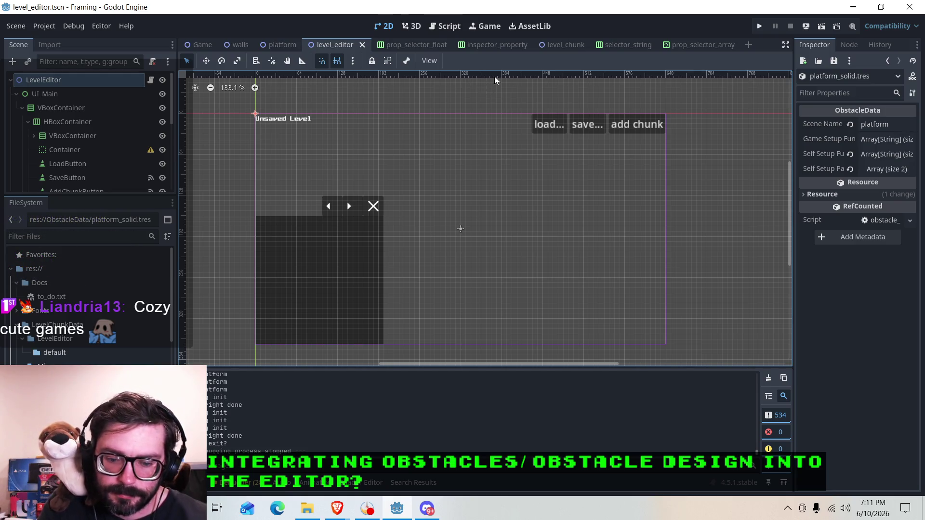
left_click(753, 28)
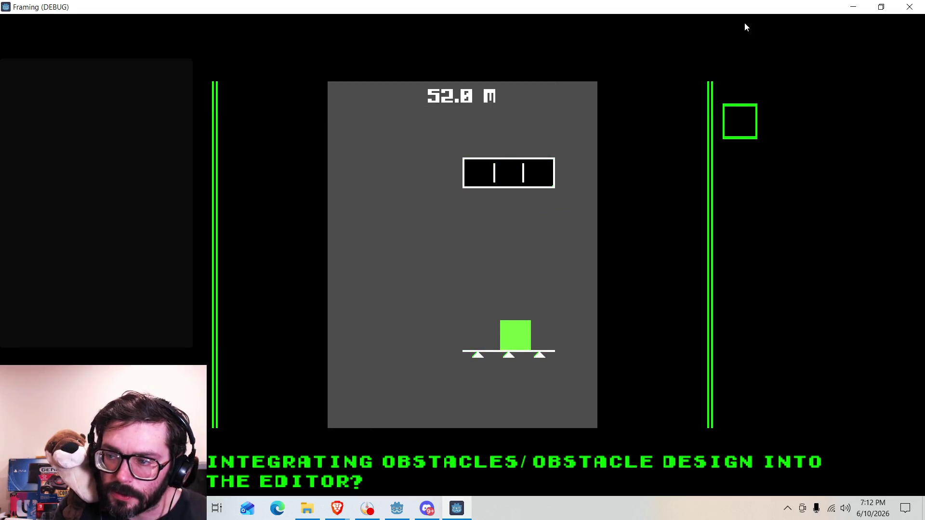
Step: Steer the player square left and right over the platforms, then stop the game
key("Right")
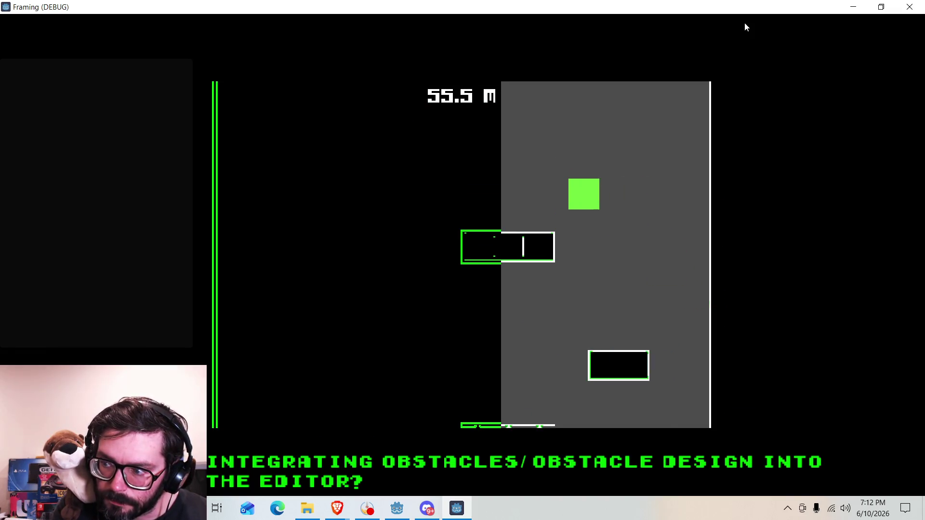
key("Left")
key("Right")
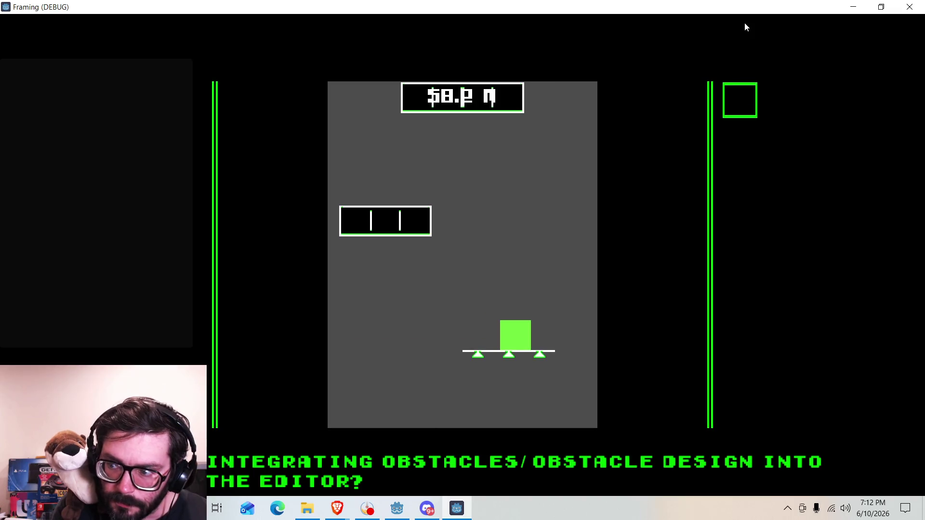
key("Left")
key("Right")
key("Right")
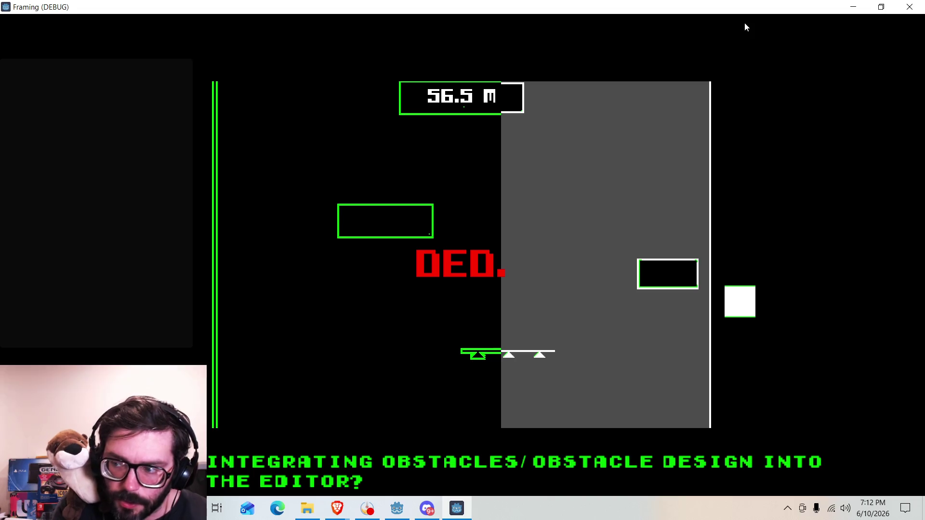
left_click(909, 7)
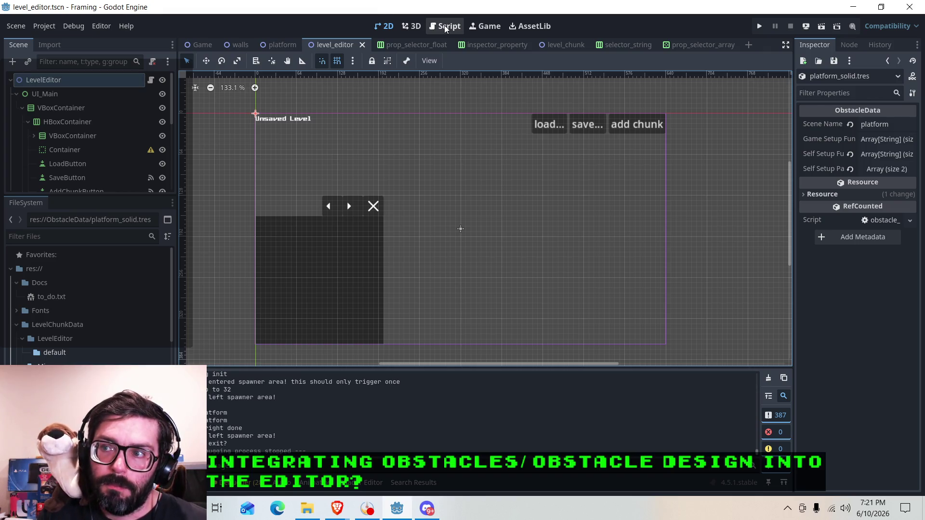
Step: Delete line 10's obstacles_spawn_on_land Array export from platform_chunk.gd and save the script
left_click(444, 26)
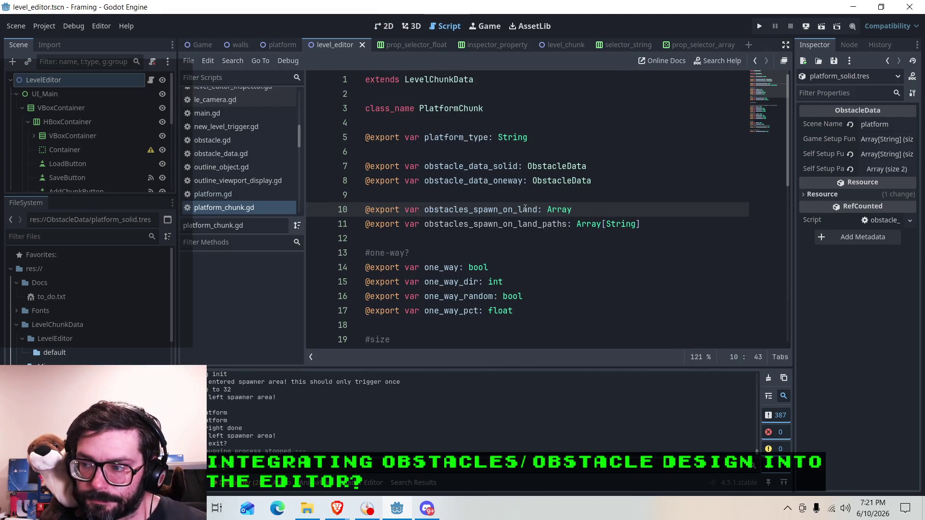
left_click_drag(580, 212, 366, 212)
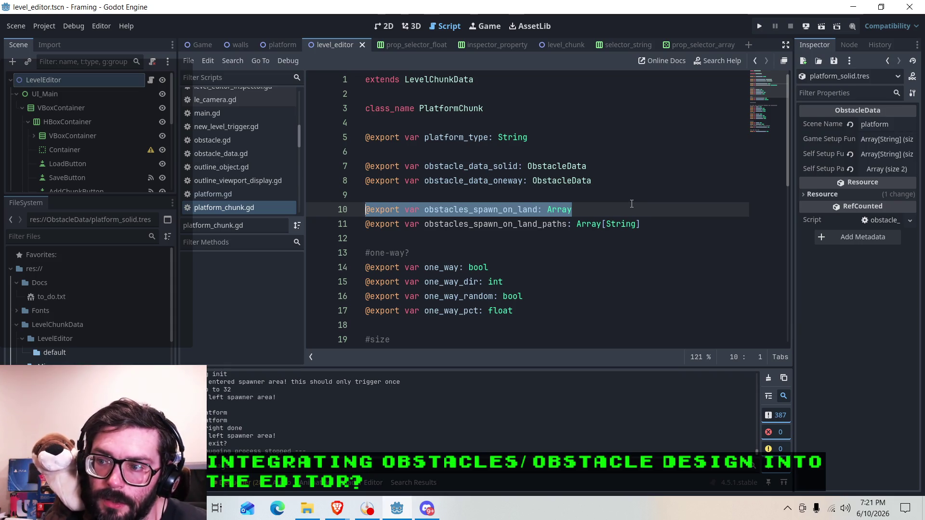
key("BackSpace")
key("BackSpace")
key("ctrl+s")
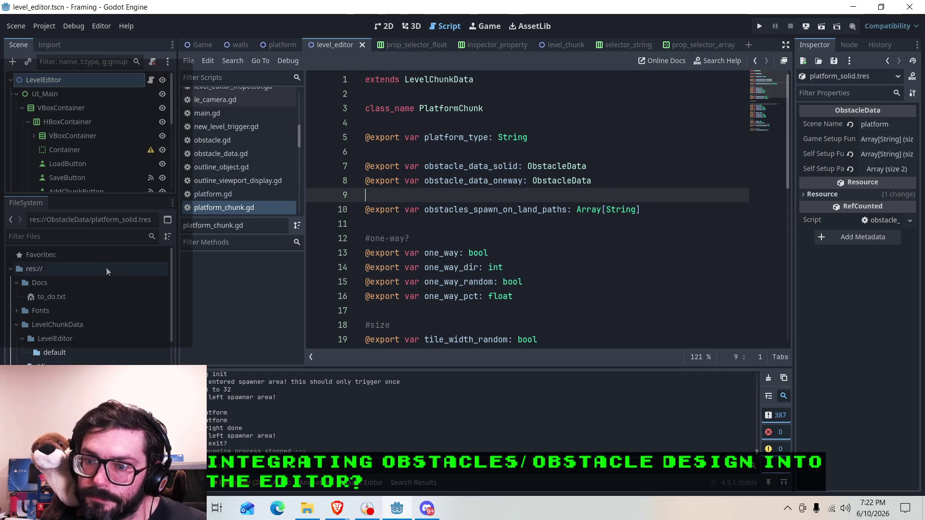
left_click(106, 367)
Step: Load 1s_cannons_3platforms from PlatformCannons, check its Obstacles Spawn paths, and run the game
left_click(63, 381)
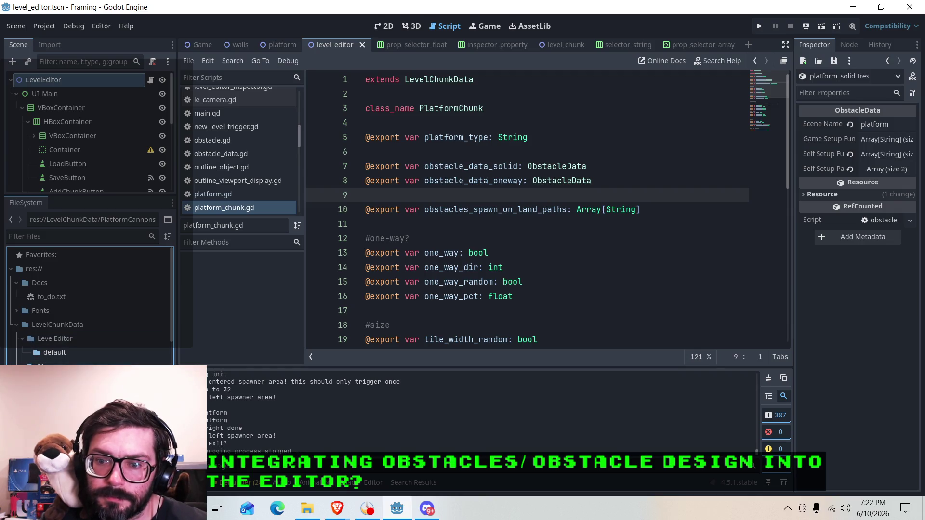
right_click(63, 381)
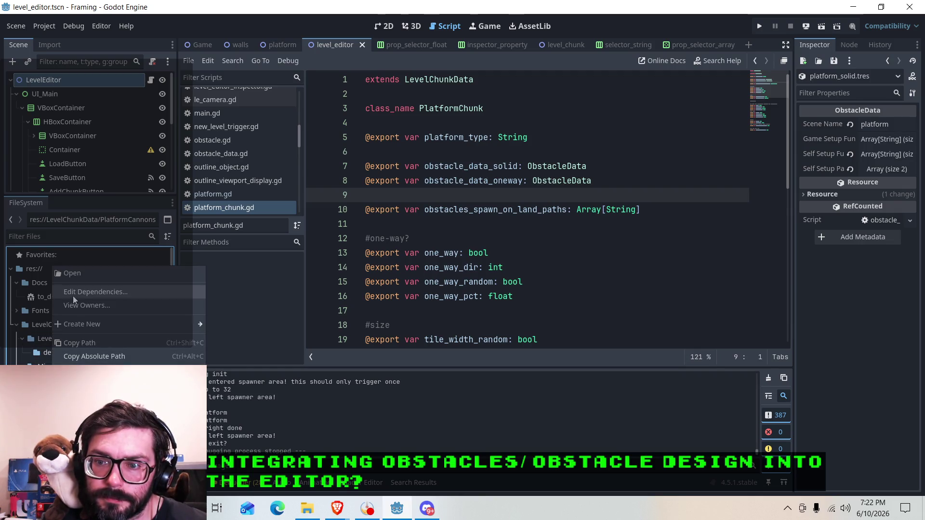
left_click(82, 267)
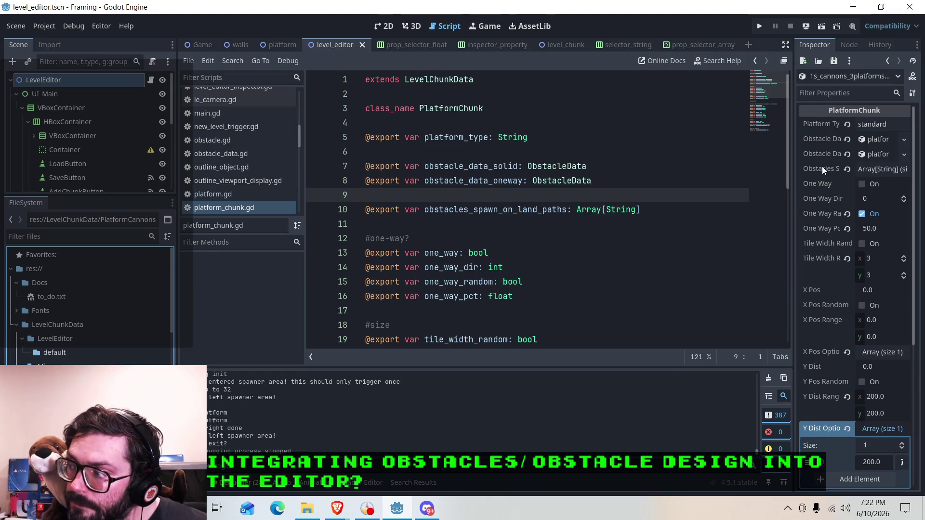
left_click(868, 168)
left_click(868, 169)
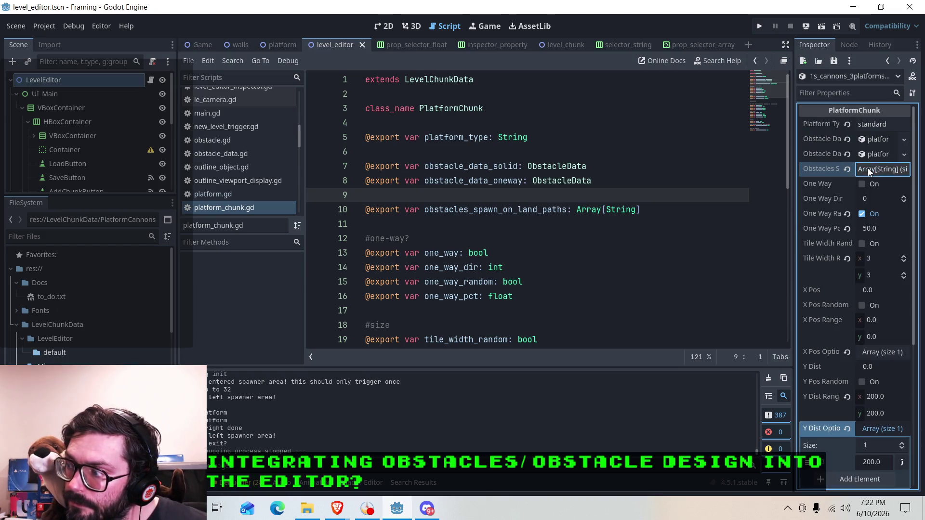
left_click(759, 26)
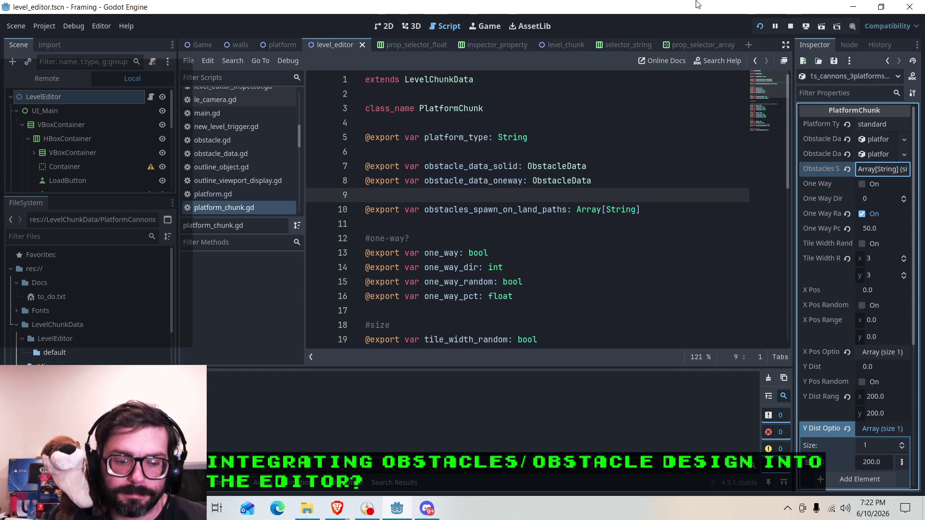
Step: Move and jump the player block up the first platforms and across the spiked platform
key("Right")
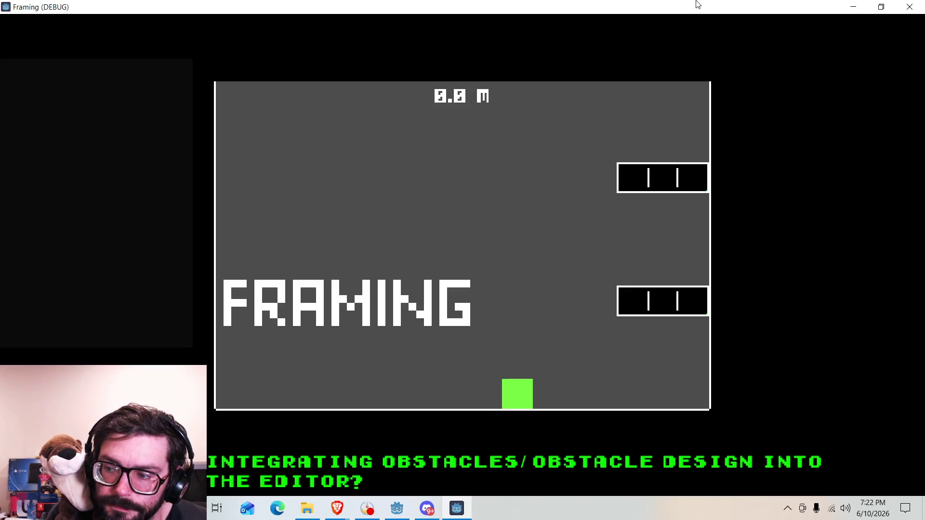
key("Left")
key("Left")
key("Right")
key("Up")
key("Up")
key("Left")
key("Left")
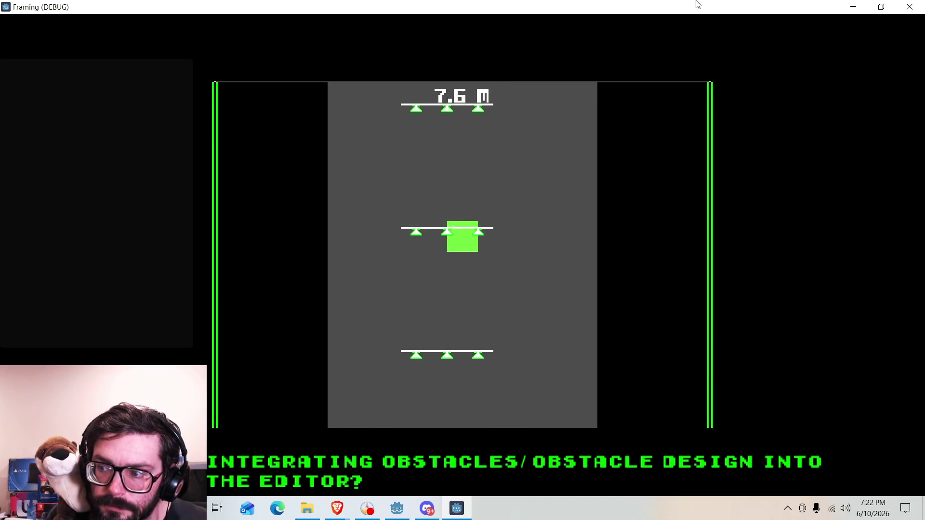
key("Up")
key("Left")
key("Left")
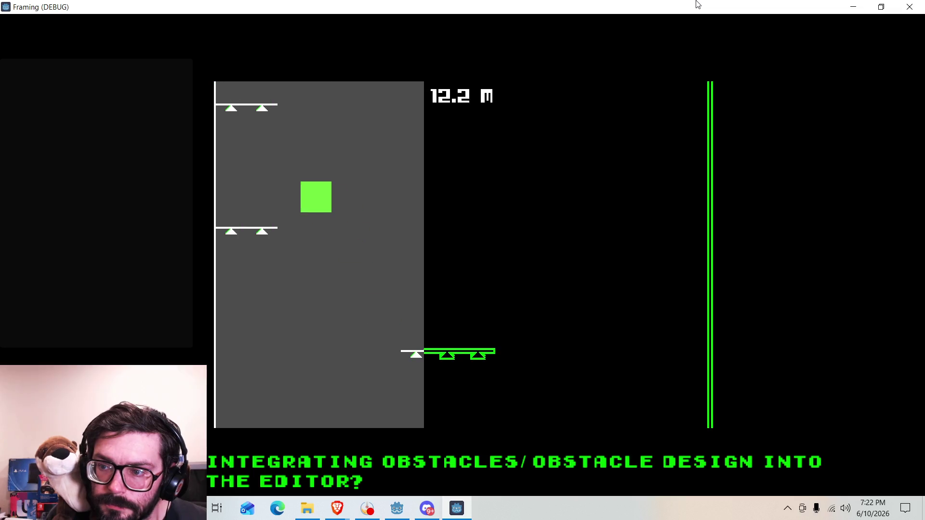
key("Up")
key("Right")
key("Up")
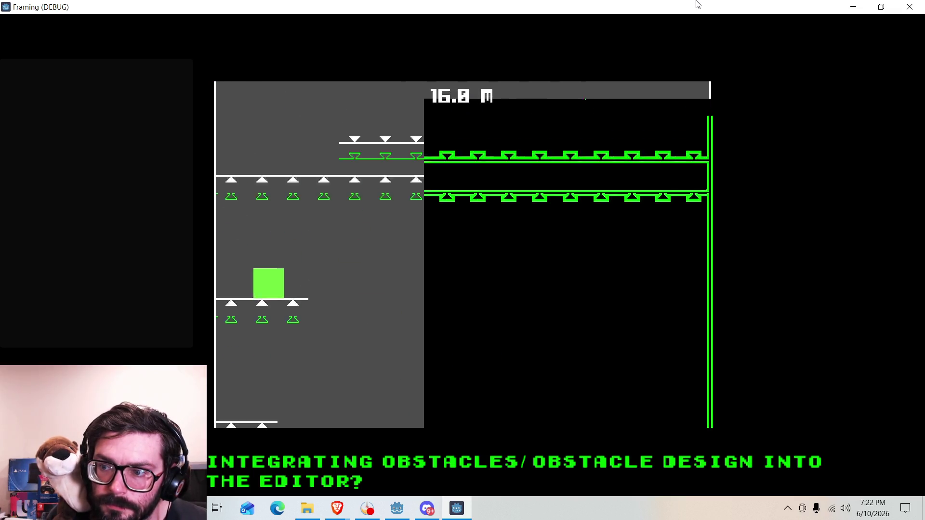
key("Left")
key("Right")
key("Right")
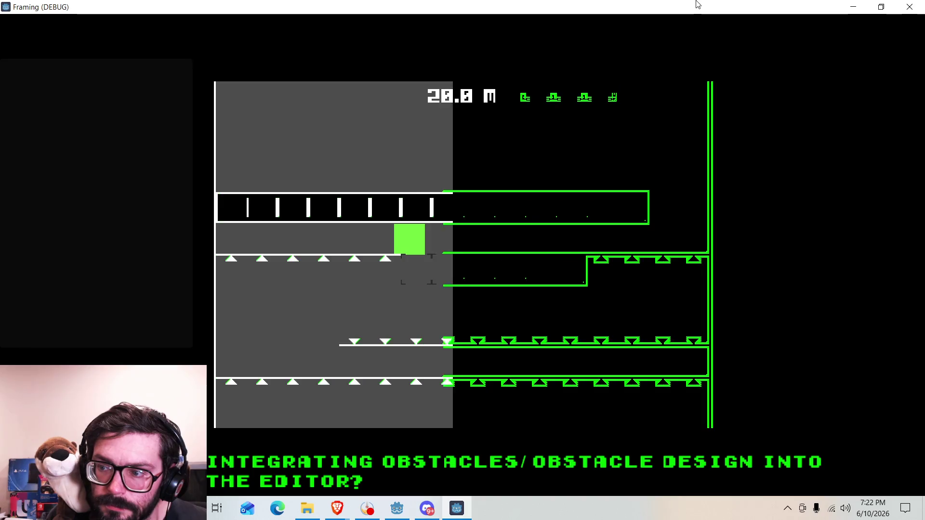
key("Right")
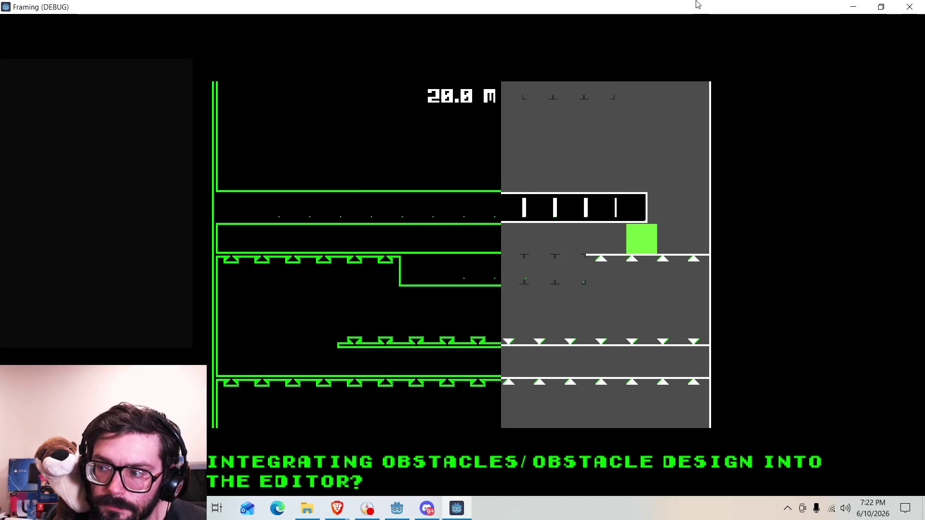
key("Up")
key("Left")
key("Up")
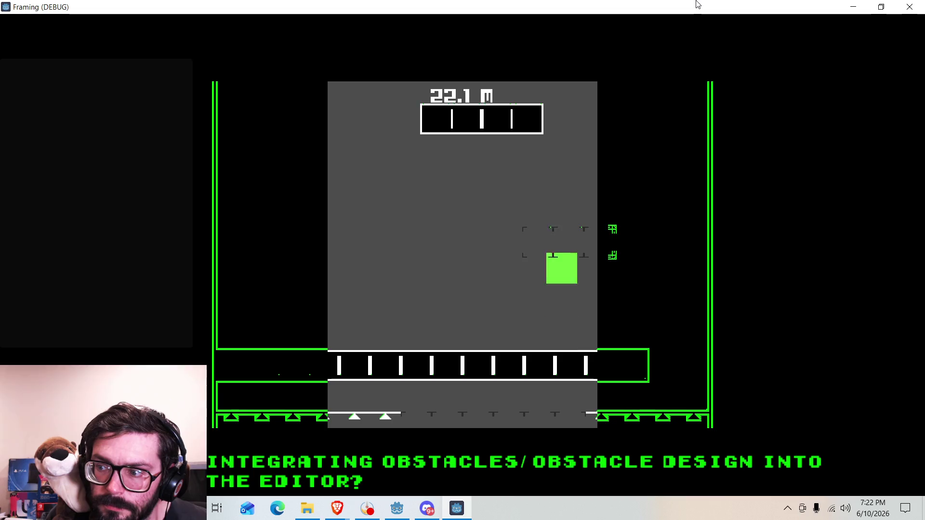
Step: Keep jumping the block onto the upper ledges and platforms, steering left and right in mid-air
key("Left")
key("Left")
key("Right")
key("Up")
key("Up")
key("Left")
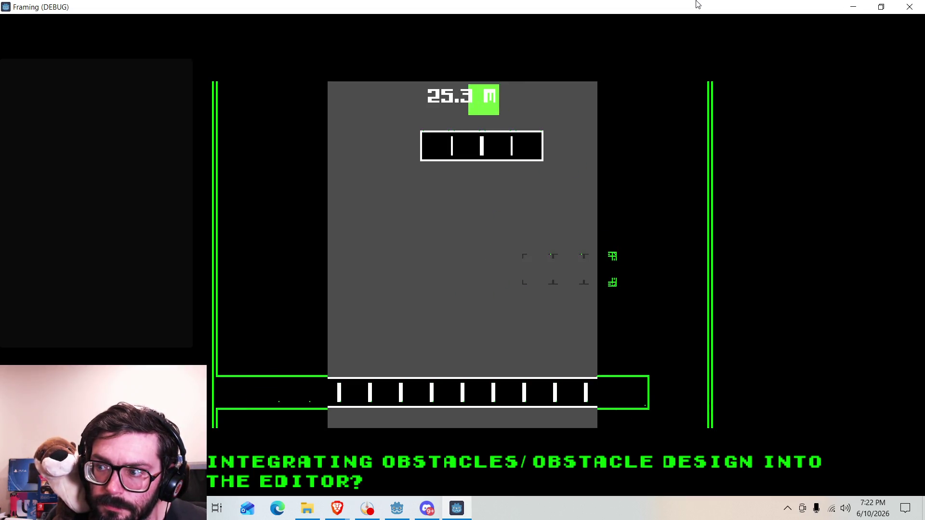
key("Up")
key("Right")
key("Up")
key("Left")
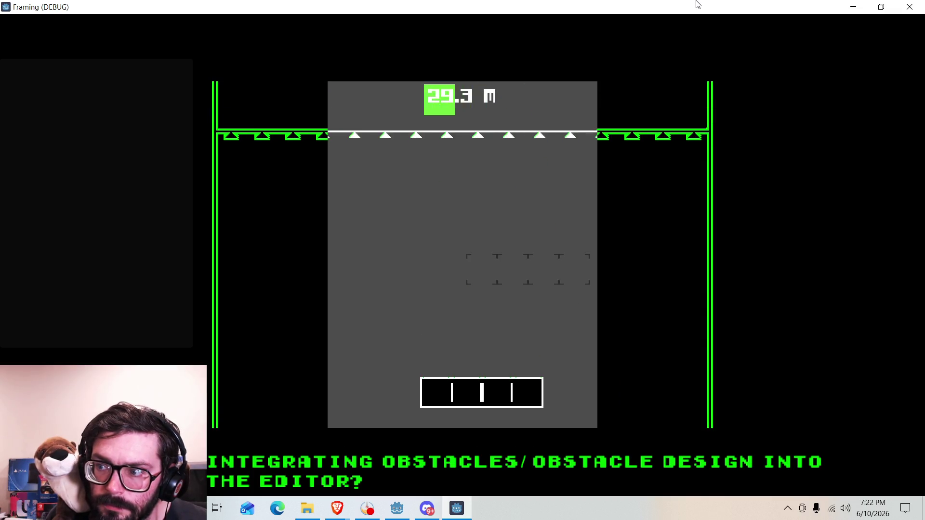
key("Right")
key("Up")
key("Up")
key("Left")
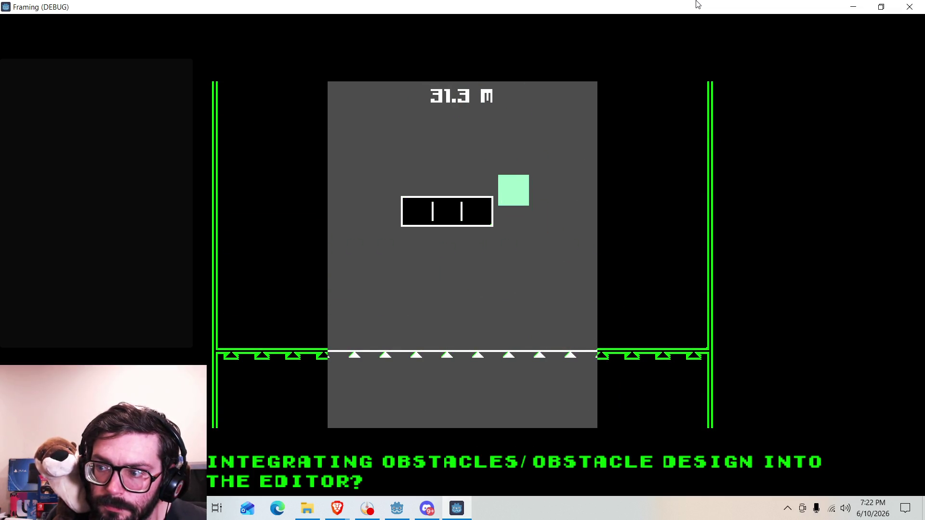
key("Right")
key("Up")
key("Up")
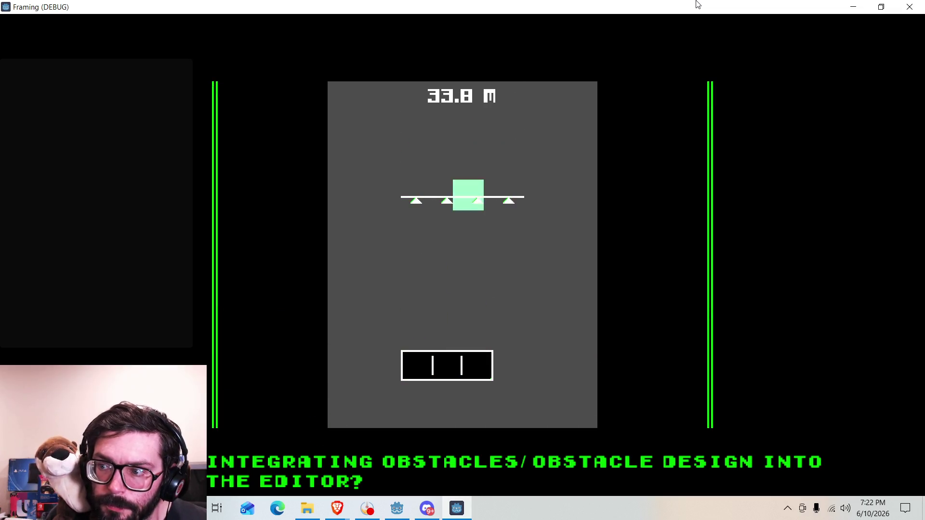
key("Up")
Step: Leap across gaps between the newly spawned platforms, climbing to about 48.8 m
key("Up")
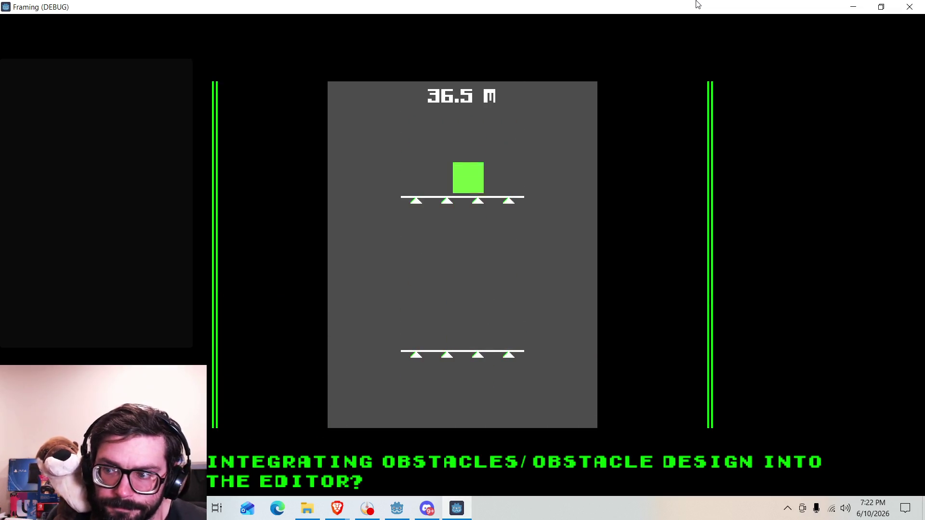
key("Up")
key("Right")
key("Up")
key("Left")
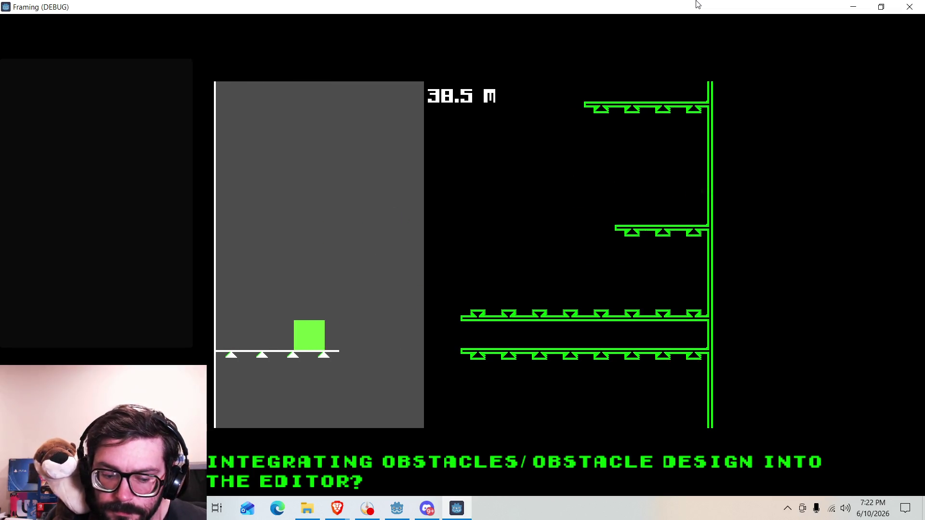
key("Up")
key("Right")
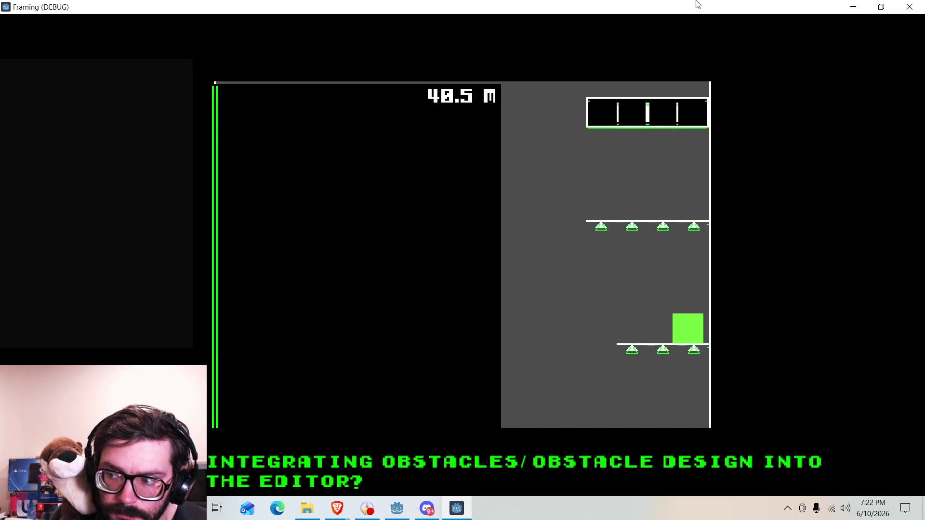
key("Up")
key("Left")
key("Right")
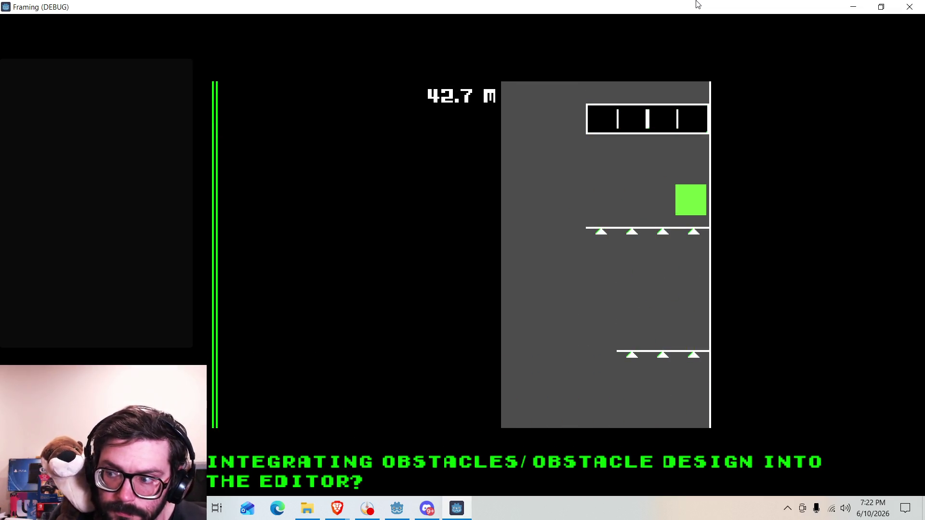
key("Left")
key("Up")
key("Right")
key("Up")
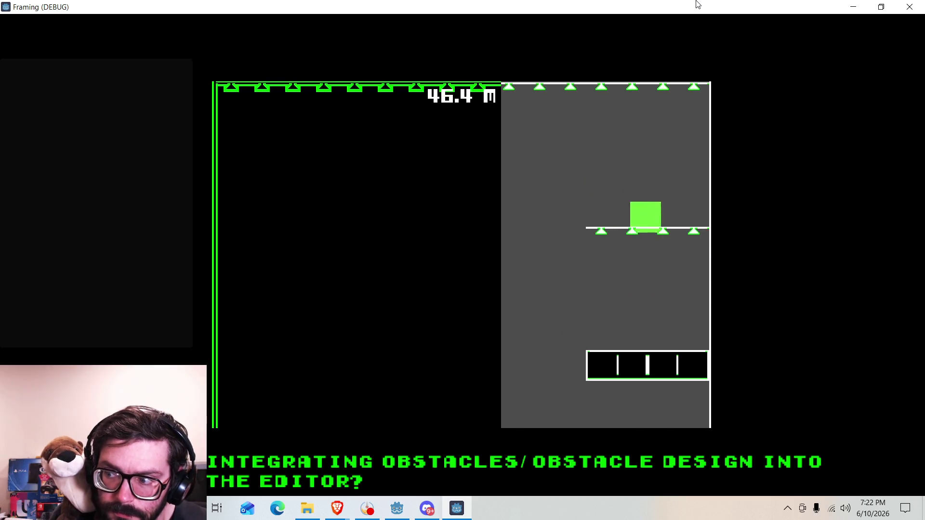
key("Up")
key("Left")
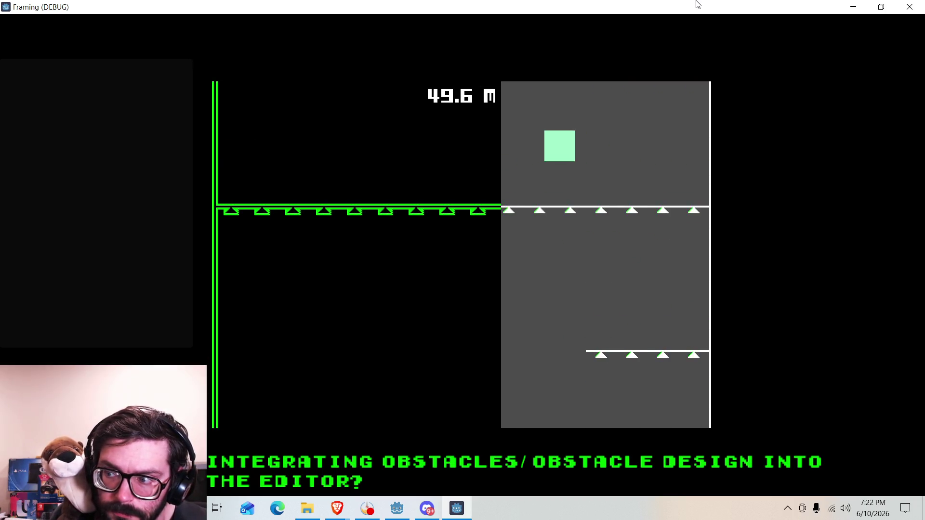
key("Right")
key("Right")
key("Left")
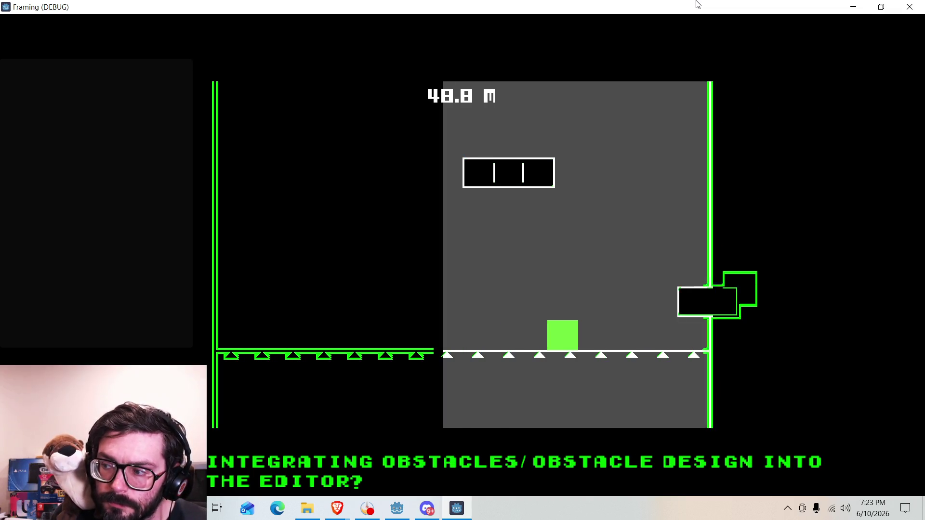
Step: Land on the black platform and keep climbing, jumping clear of the spike platform
key("Up")
key("Right")
key("Left")
key("Up")
key("Left")
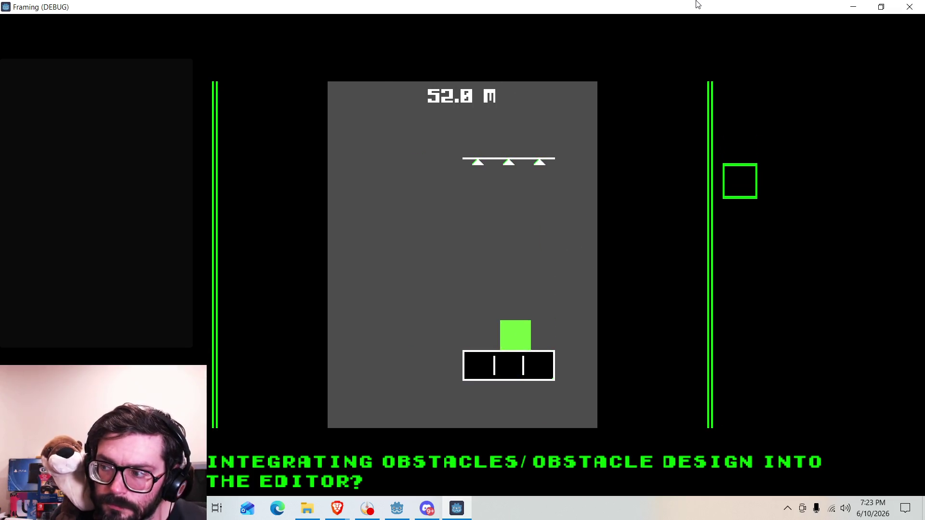
key("Up")
key("Right")
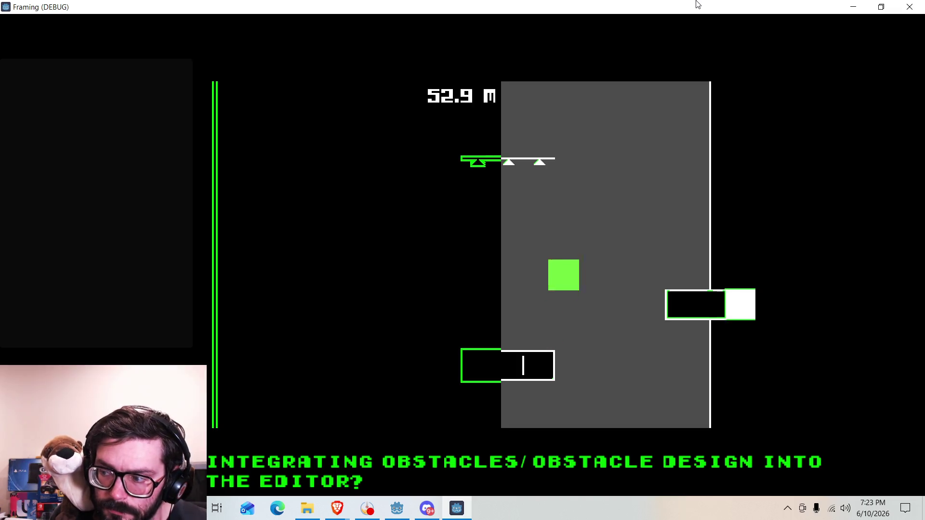
key("Up")
key("Left")
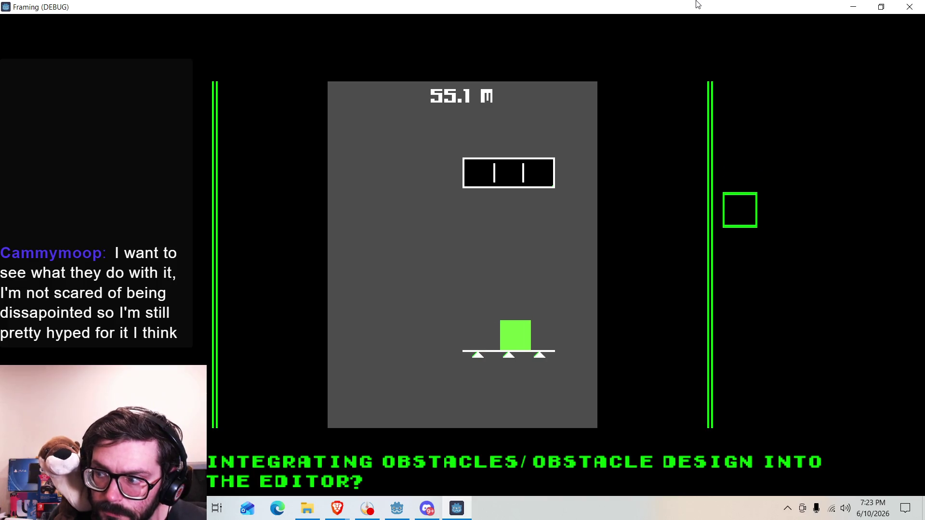
key("Right")
key("Up")
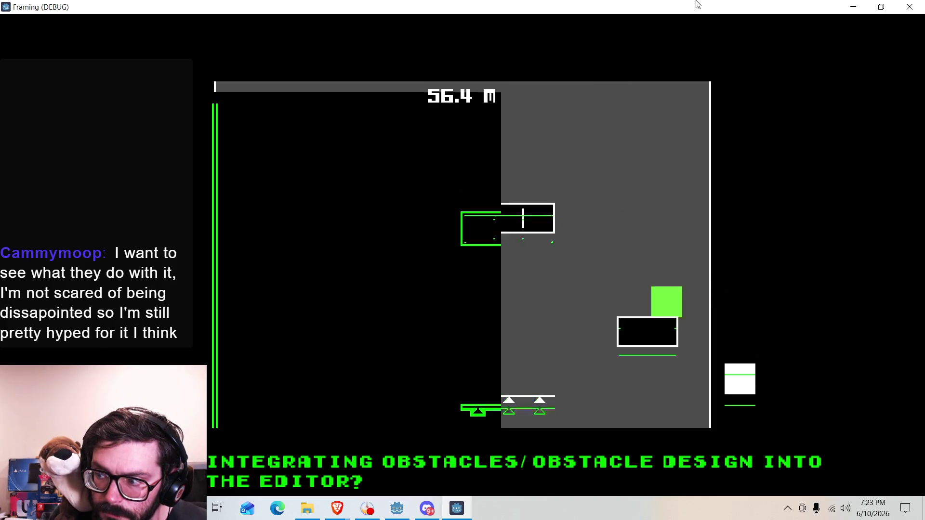
key("Up")
key("Up")
key("Left")
key("Up")
key("Right")
key("Left")
key("Up")
key("Right")
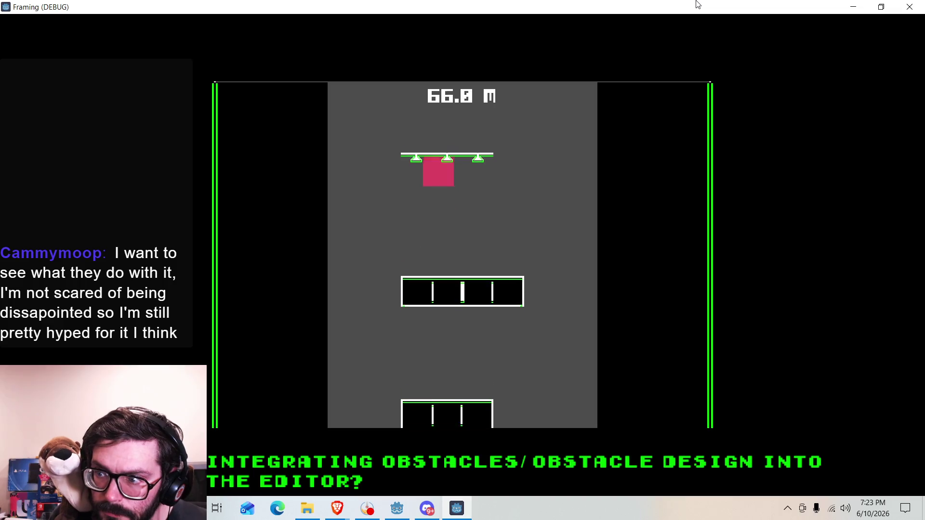
key("Up")
key("Right")
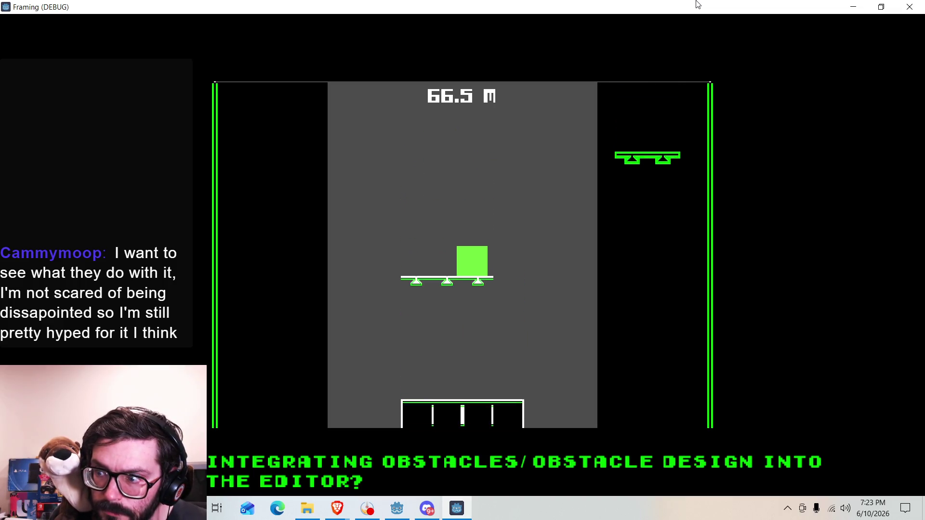
Step: Climb through the next section via the box platform onto higher platforms past 85 m
key("Up")
key("Right")
key("Up")
key("Up")
key("Left")
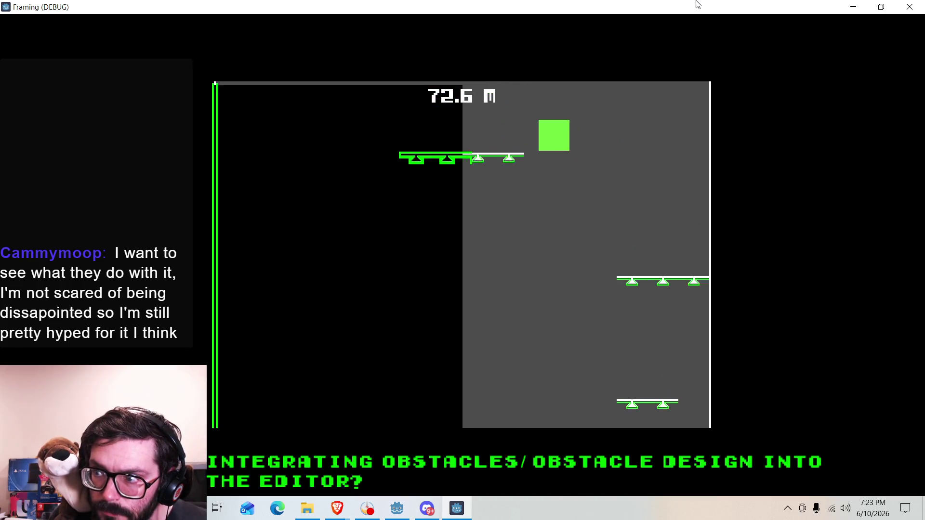
key("Left")
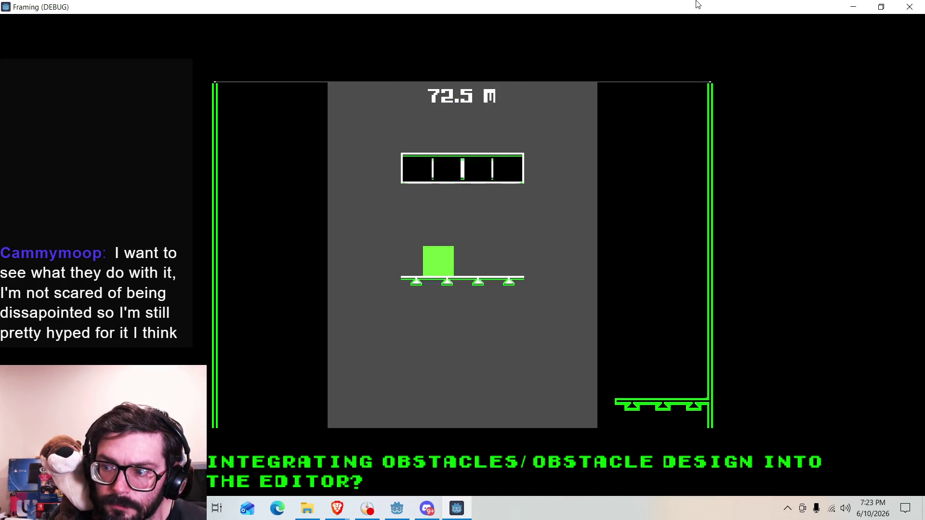
key("Up")
key("Right")
key("Up")
key("Left")
key("Right")
key("Left")
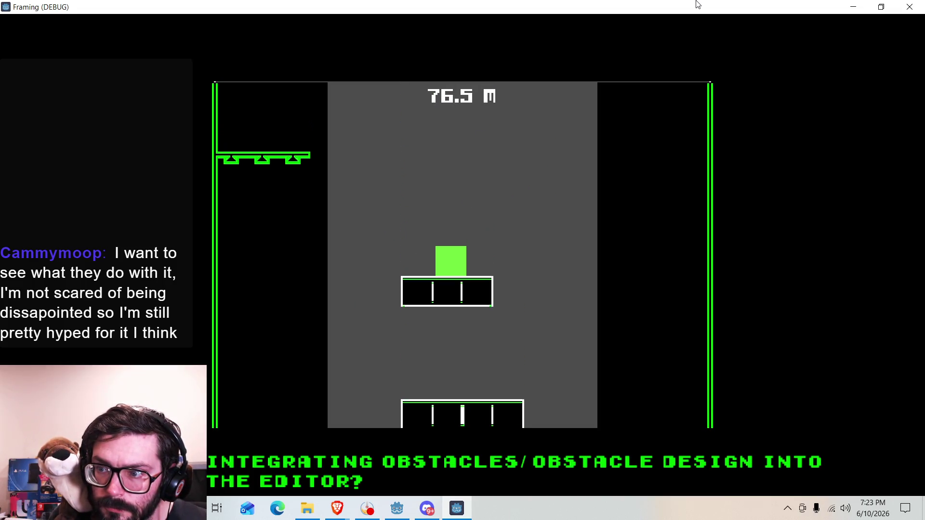
key("Up")
key("Left")
key("Right")
key("Up")
key("Left")
key("Up")
Step: Jump onto the long spiked platform until the block dies at 87.8 m and the retry prompt appears
key("Left")
key("Right")
key("Up")
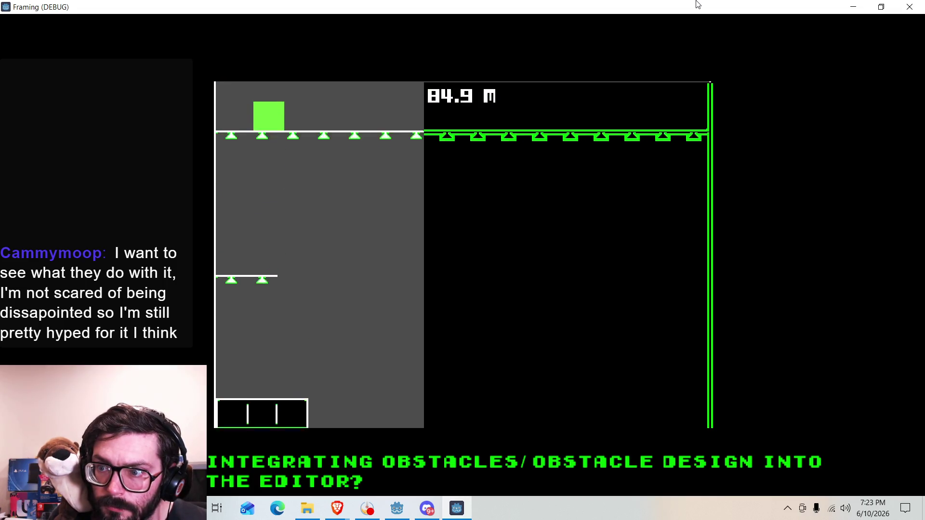
key("Right")
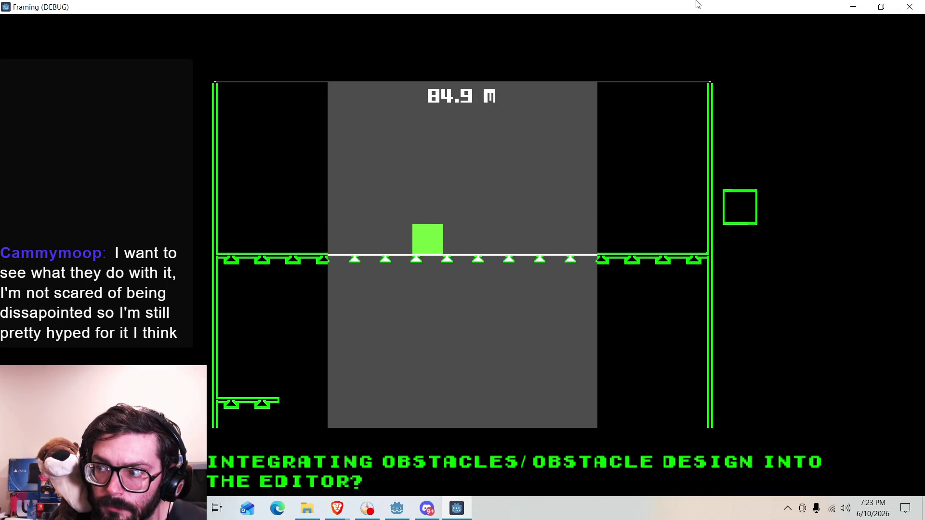
key("Up")
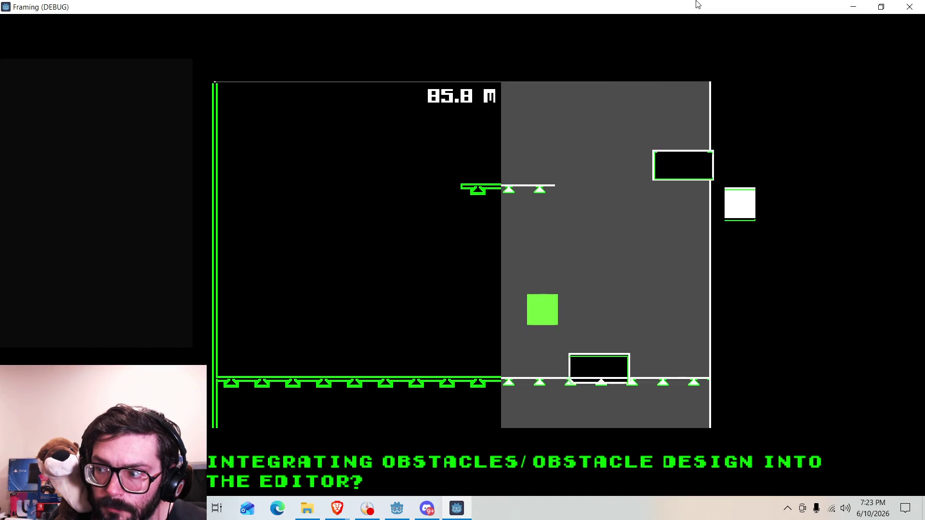
key("Left")
key("Up")
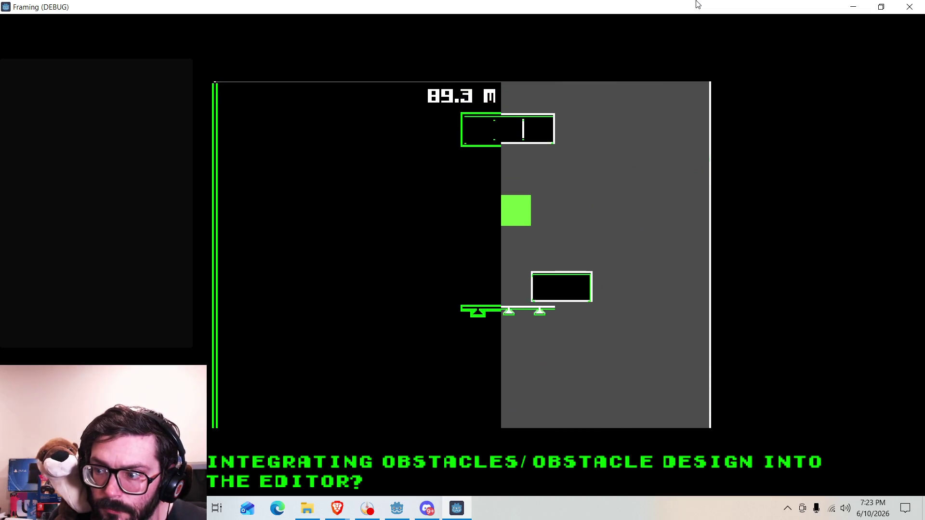
key("Right")
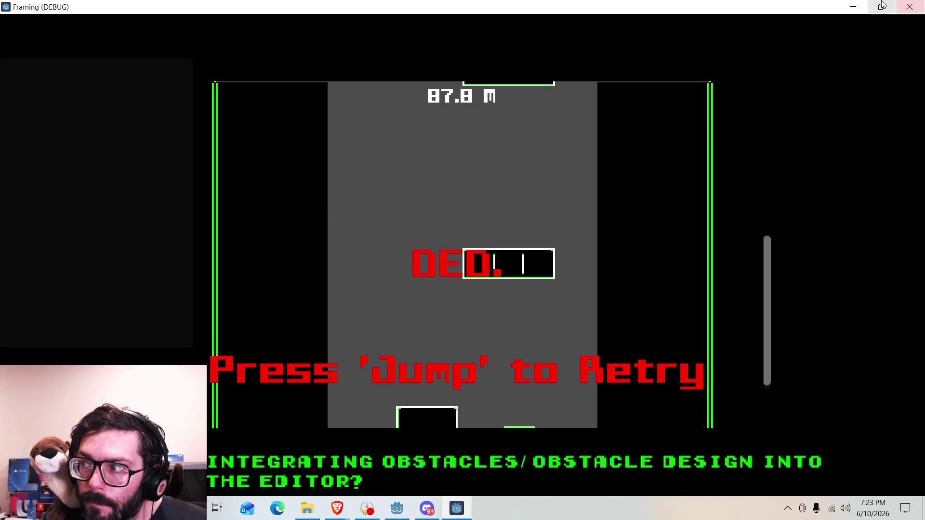
Step: Close the Framing (DEBUG) window and return via the taskbar to the platform_chunk.gd script
left_click(908, 9)
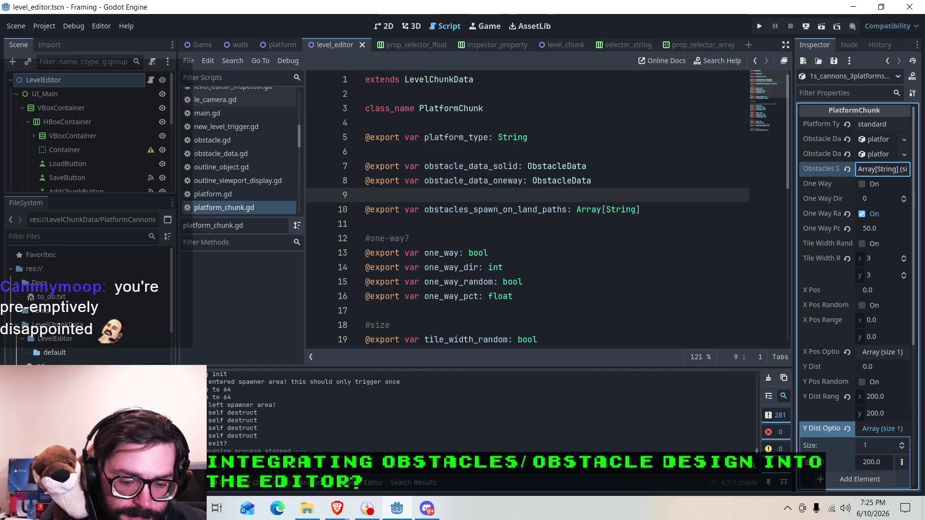
left_click(367, 509)
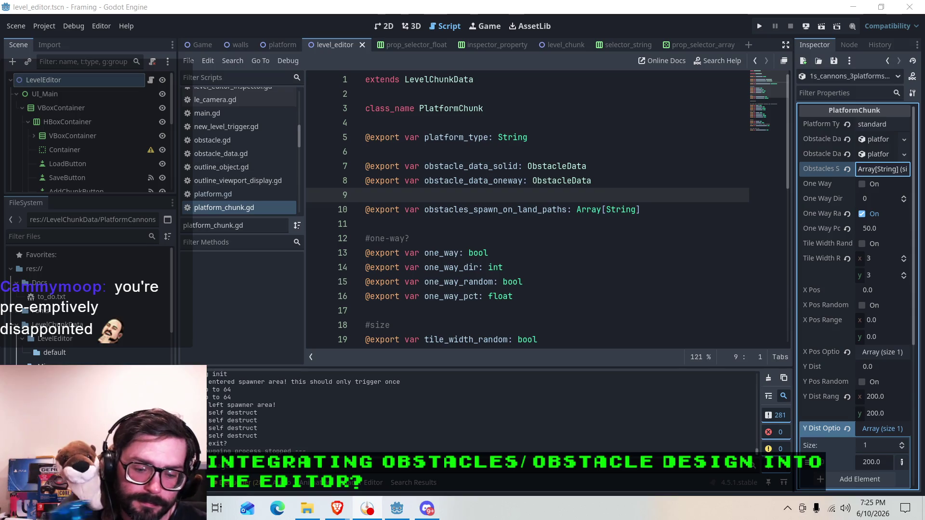
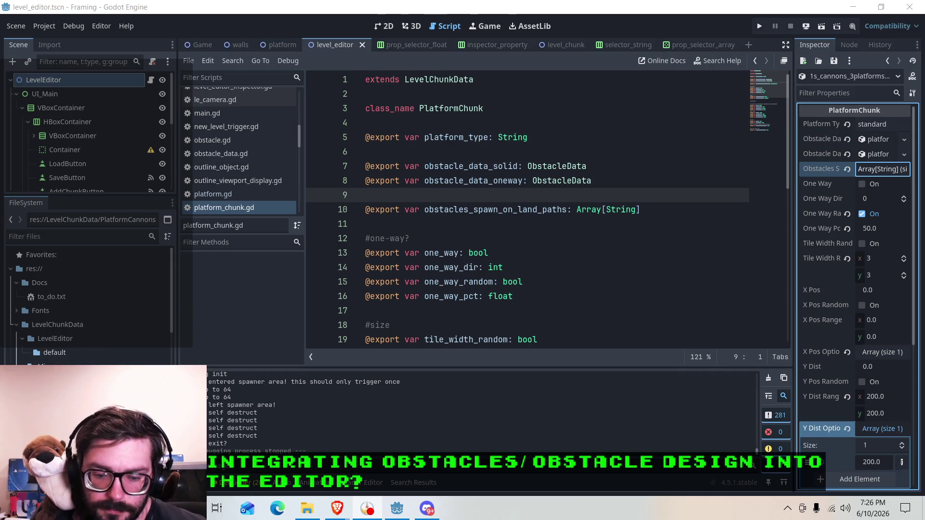
Step: Review the one_way_dir and one_way_pct declarations in platform_chunk.gd, glancing at the level editor in 2D
left_click(440, 239)
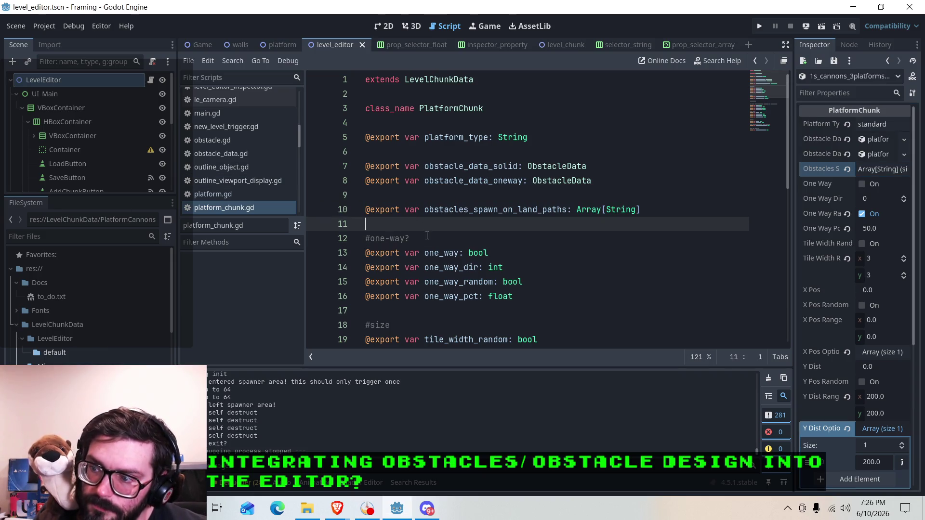
left_click(522, 270)
left_click(522, 281)
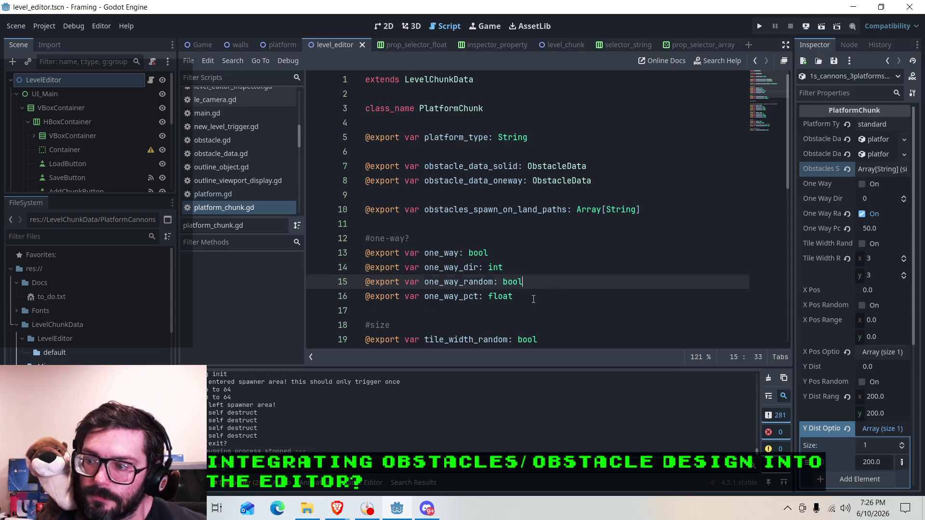
left_click(525, 295)
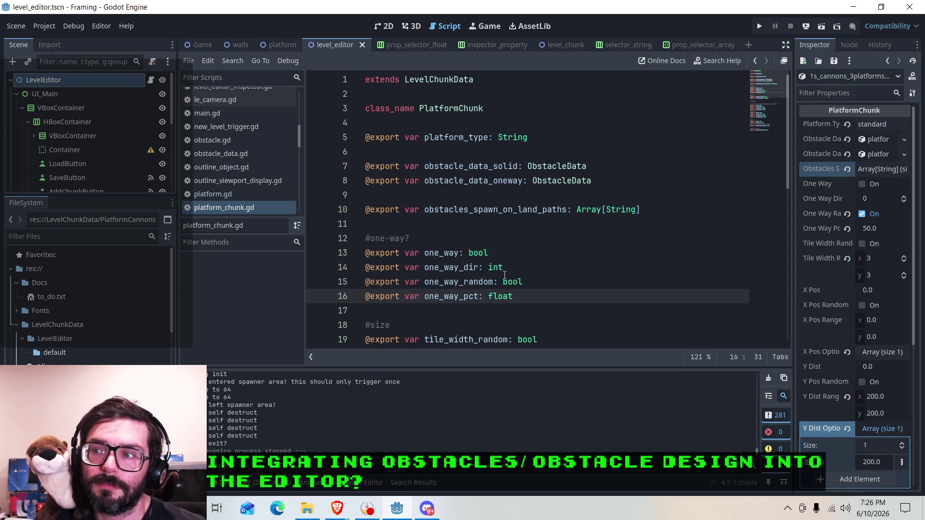
left_click(507, 254)
left_click(511, 268)
left_click(519, 282)
left_click(524, 296)
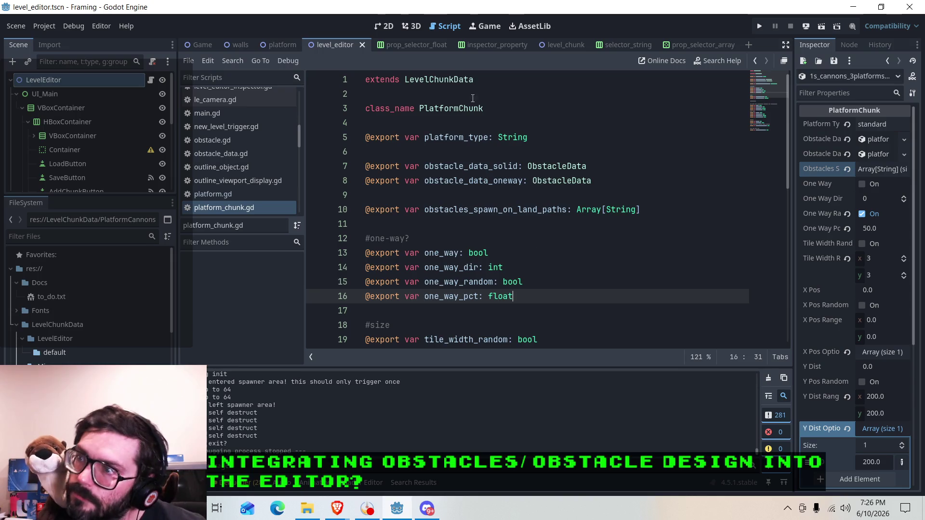
left_click(378, 26)
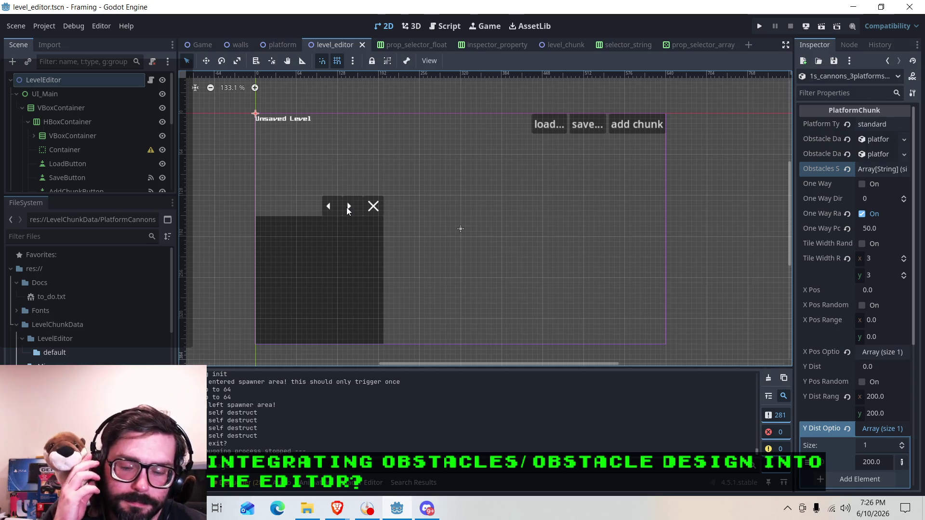
left_click(449, 26)
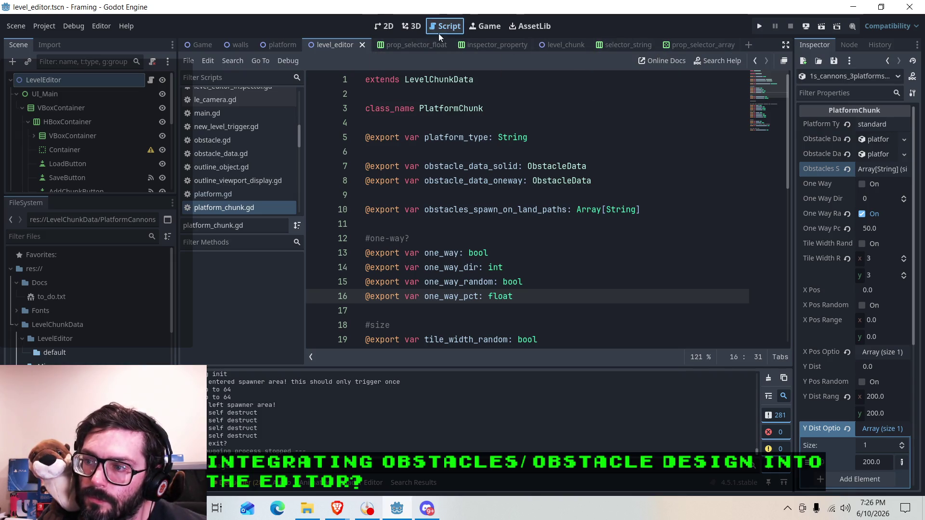
Step: Open the to_do.txt notes from the script list
scroll(256, 195, "down", 10)
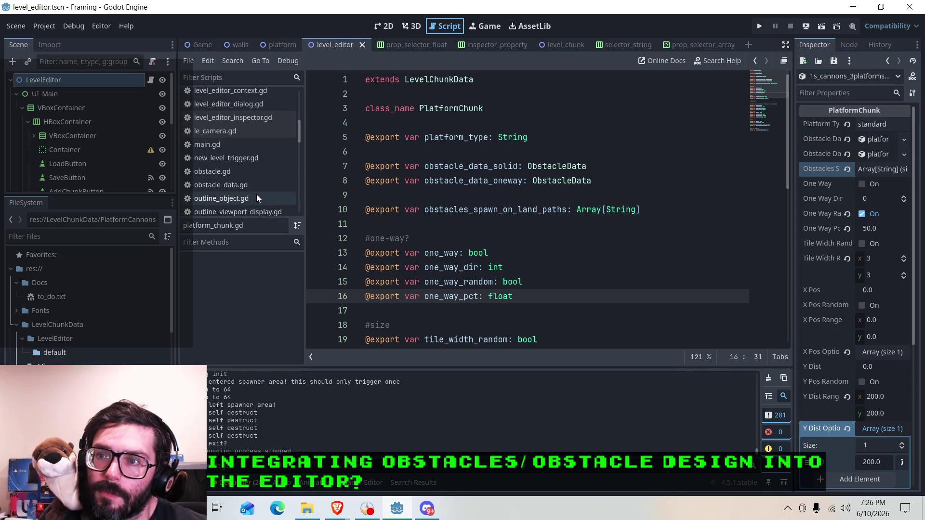
scroll(222, 193, "down", 6)
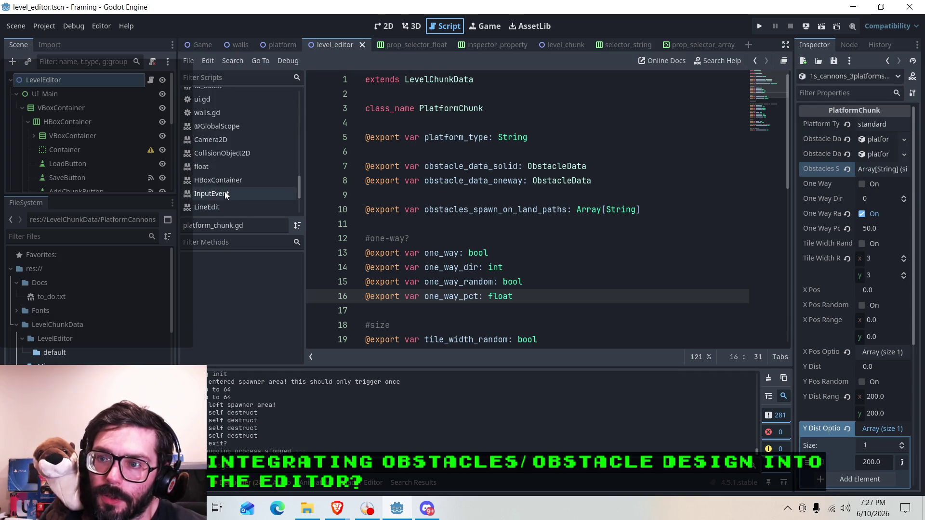
scroll(222, 190, "up", 6)
scroll(209, 187, "up", 4)
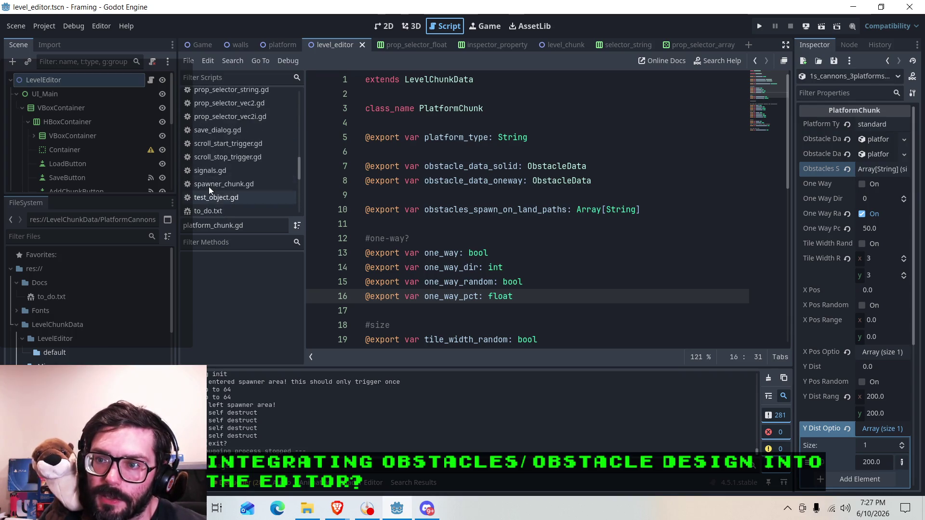
scroll(210, 189, "down", 1)
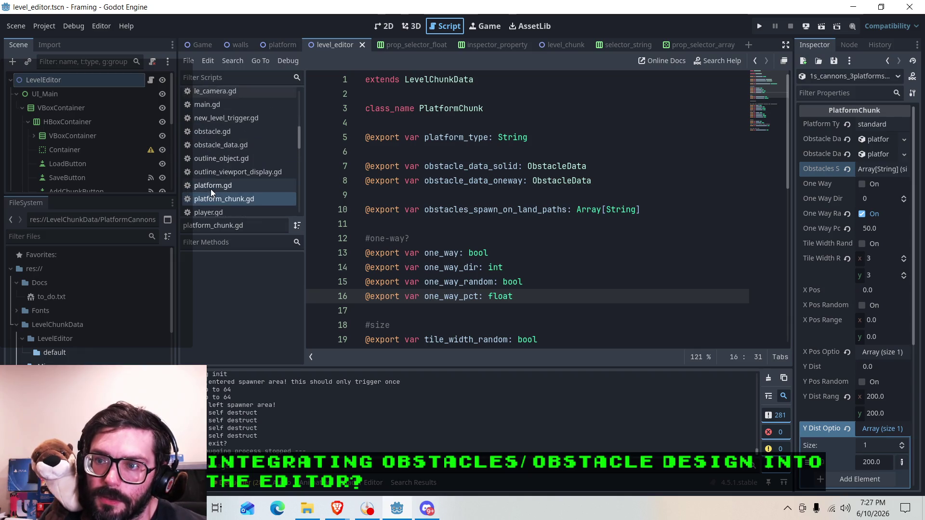
scroll(221, 175, "down", 5)
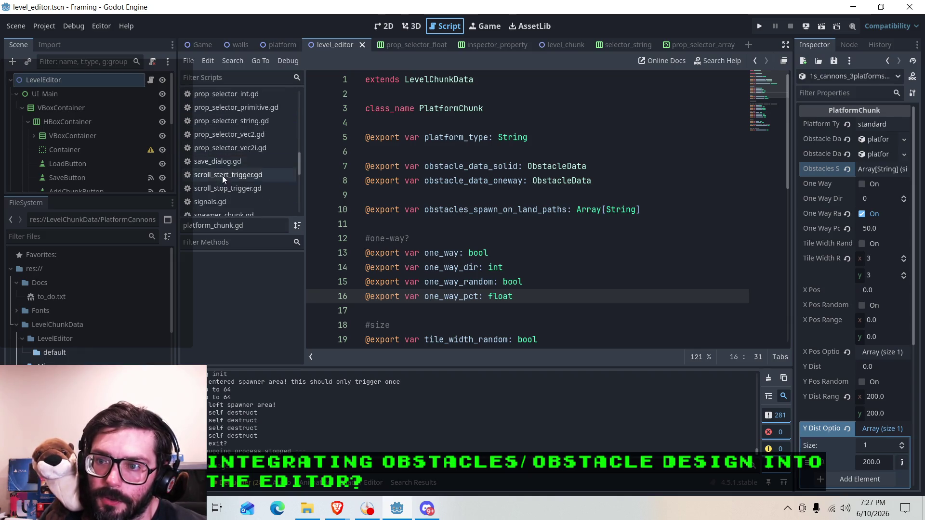
left_click(212, 162)
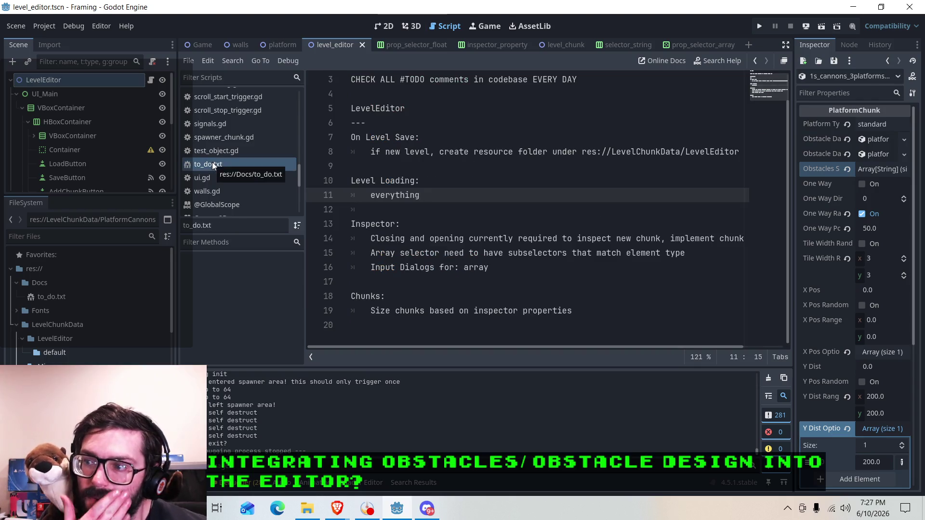
Step: End the 'Array selector need to have subselectors that match element type' note with '?'
left_click(387, 196)
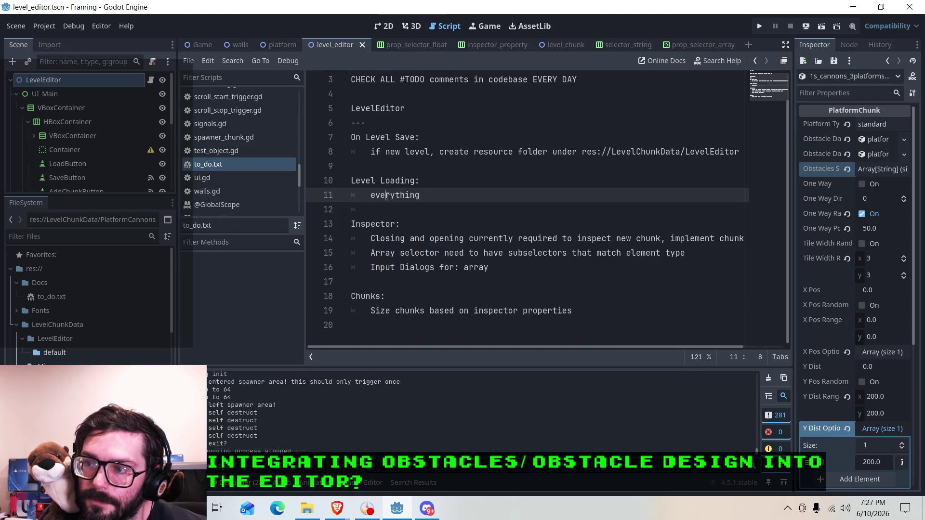
left_click(534, 272)
mouse_move(548, 348)
left_mouse_down()
mouse_move(569, 345)
mouse_move(514, 337)
left_mouse_up()
left_click(484, 253)
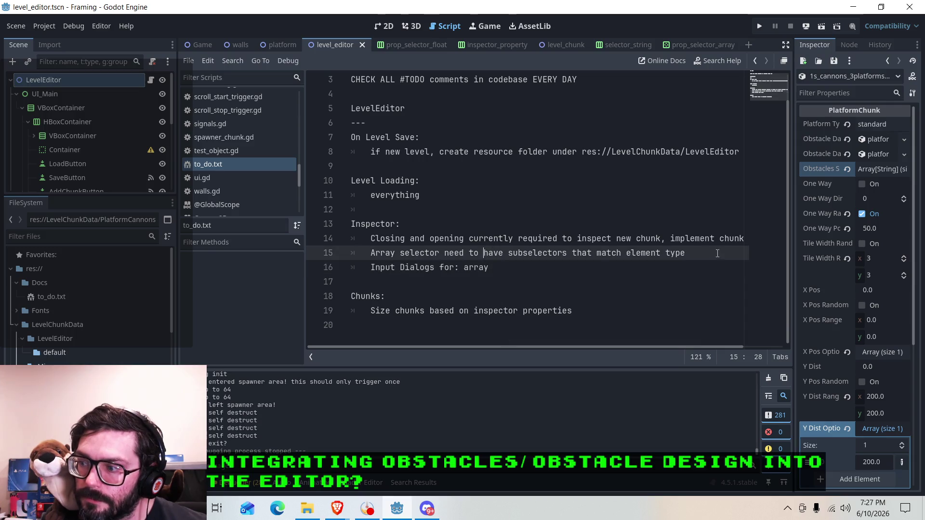
type("?")
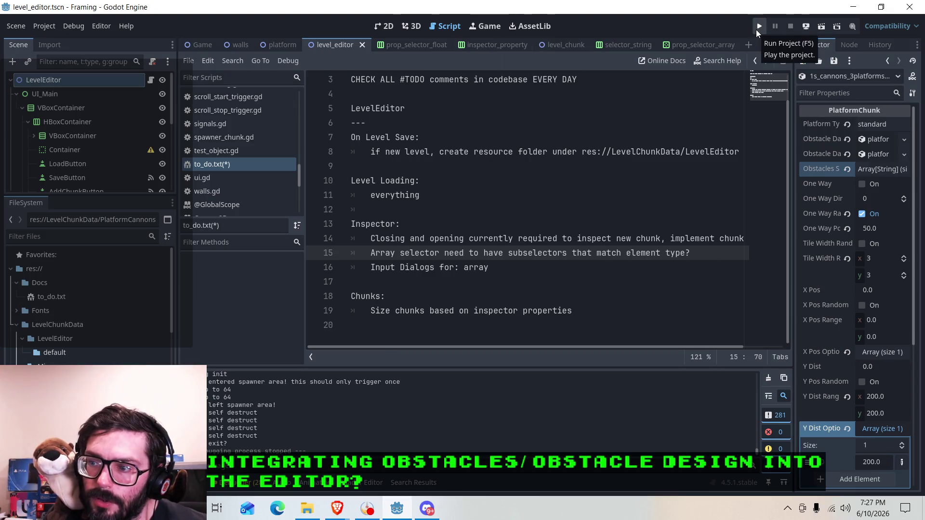
left_click(418, 254)
Step: Run the project, add a chunk, add a foo entry to obstacles_spawn_on_land_paths and edit it
left_click(527, 254)
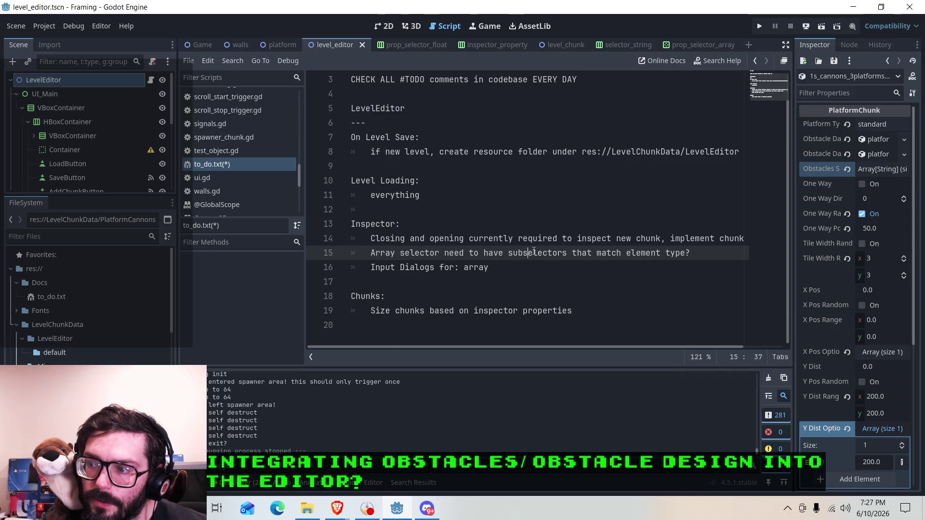
left_click(824, 30)
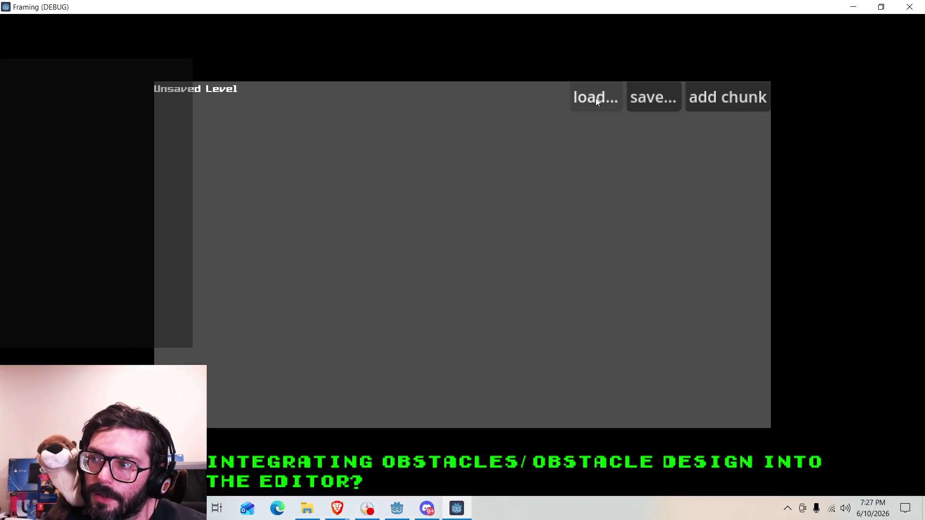
left_click(728, 97)
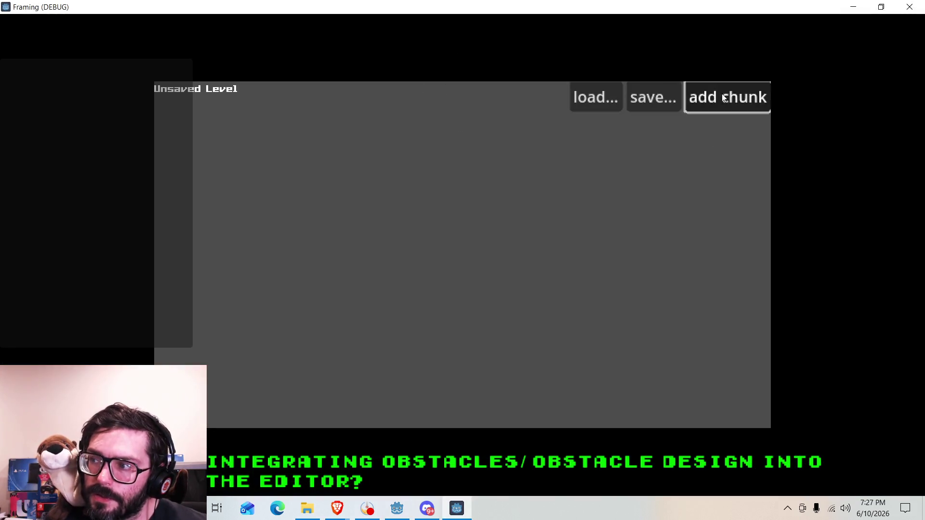
left_click(490, 238)
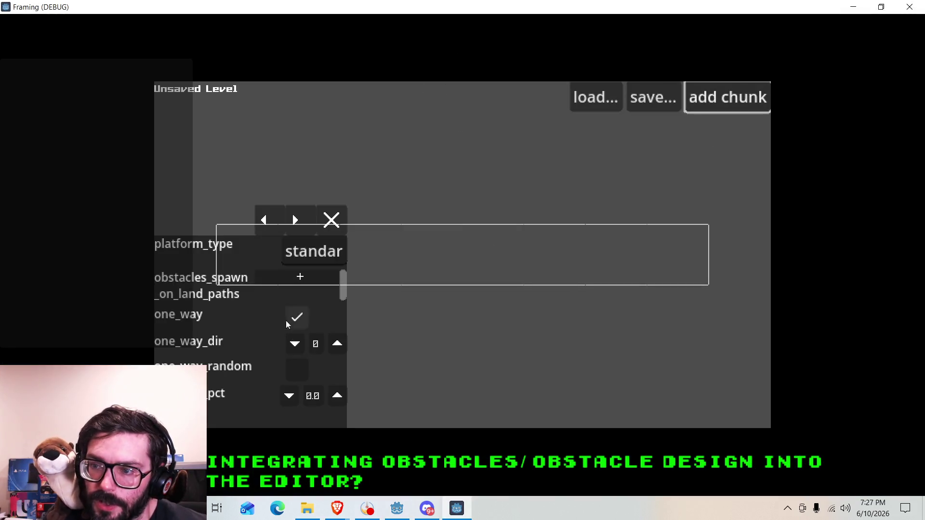
left_click(289, 275)
double_click(271, 284)
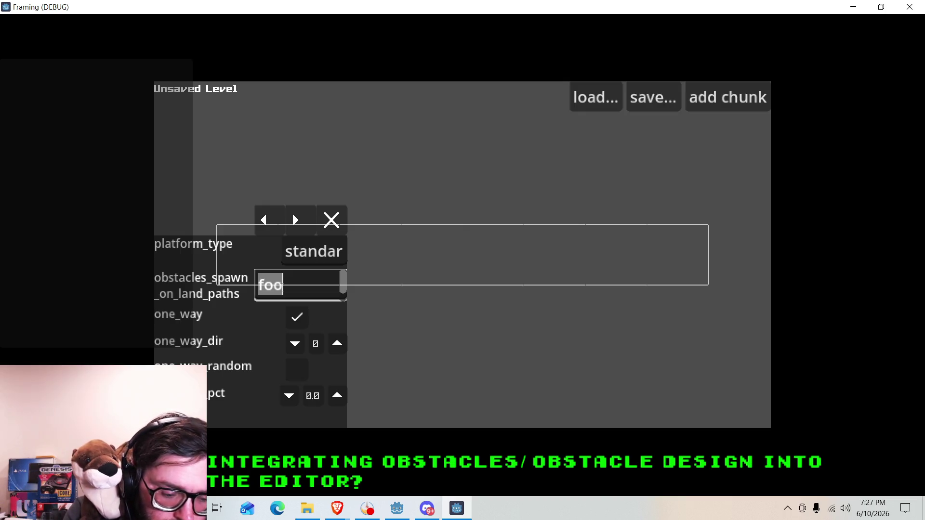
Step: Delete the stray b so line 11 reads get_parent().set_prop(new_text), save, and jump there
type("ob")
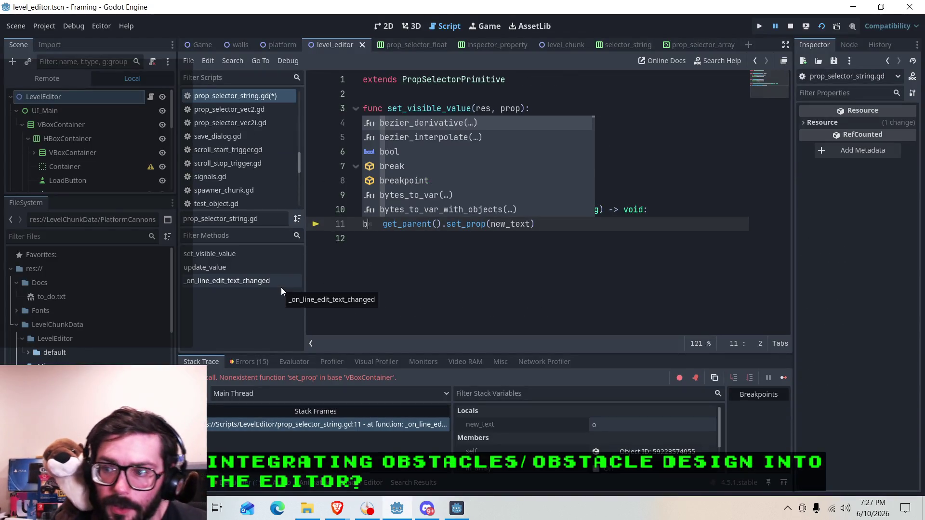
key("BackSpace")
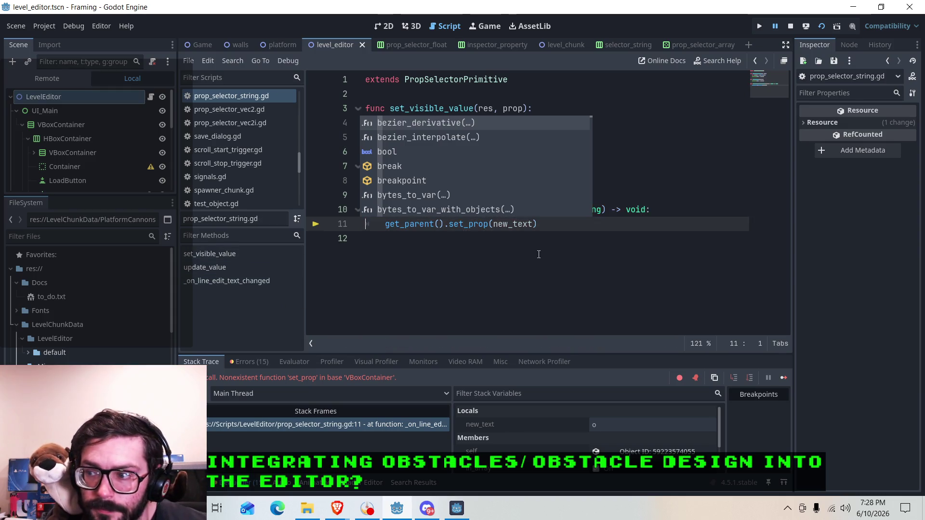
left_click(376, 238)
key("ctrl+s")
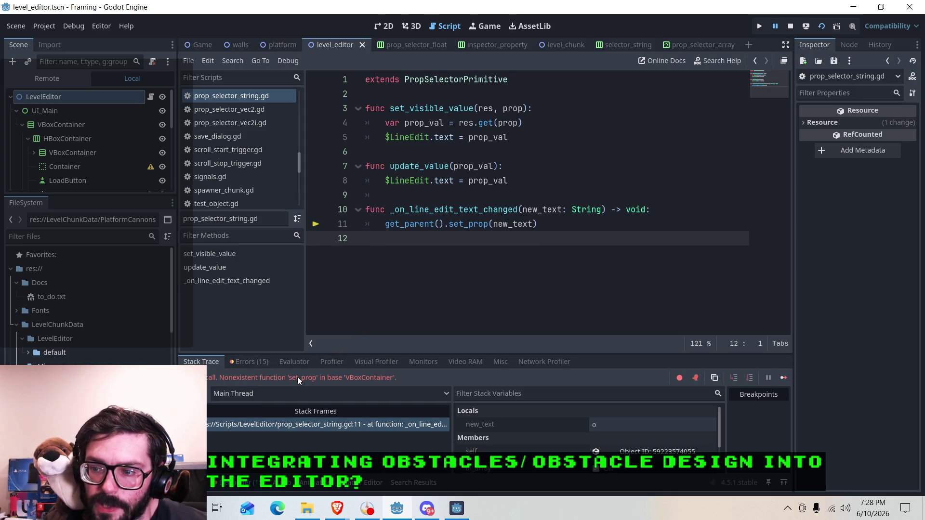
left_click(297, 428)
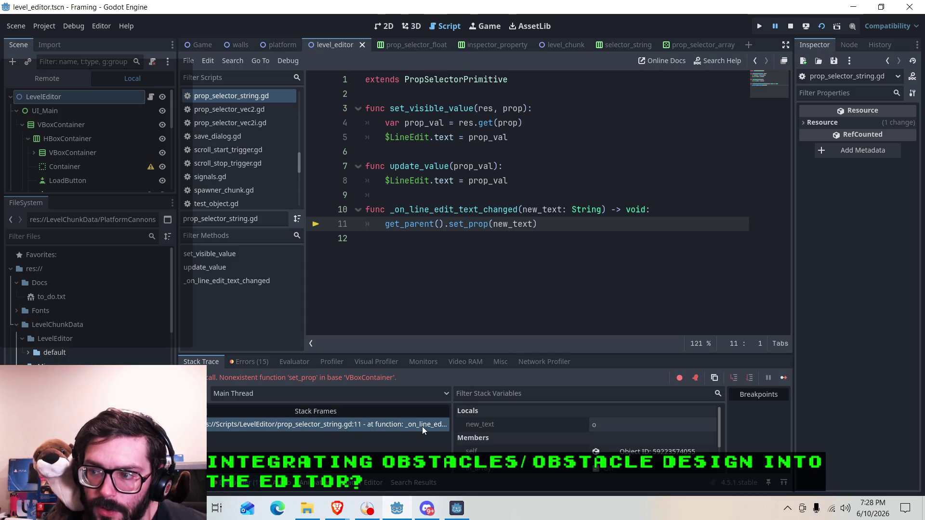
left_click(553, 221)
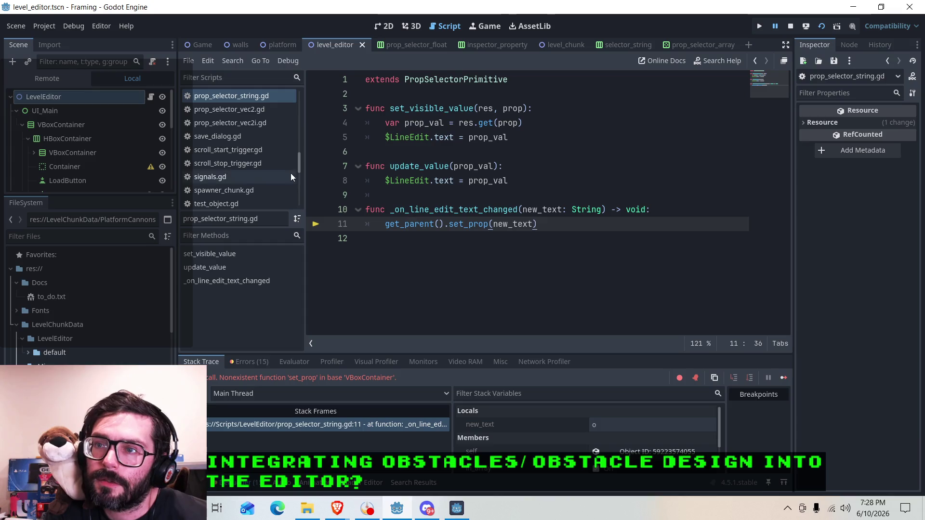
scroll(244, 183, "up", 1)
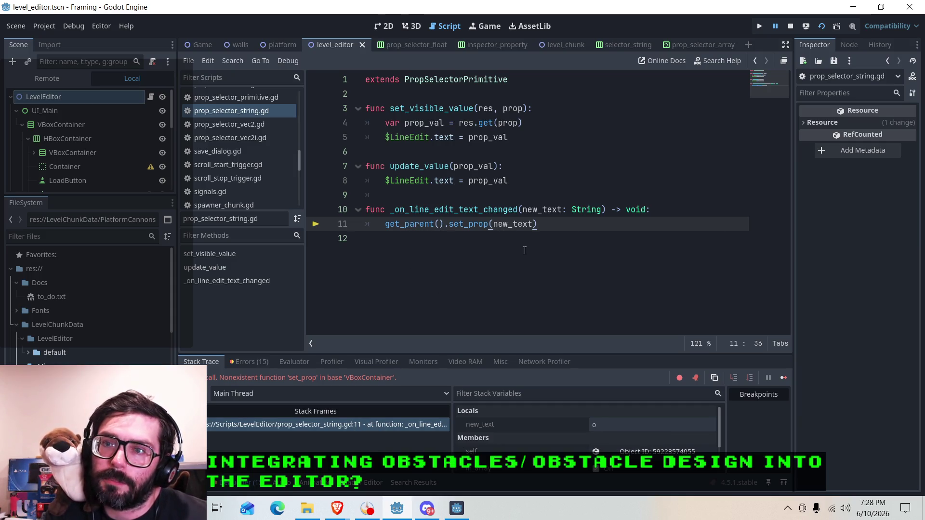
Step: Expand LevelEditor, Level and LevelChunk in the running game's Remote scene tree
left_click(48, 79)
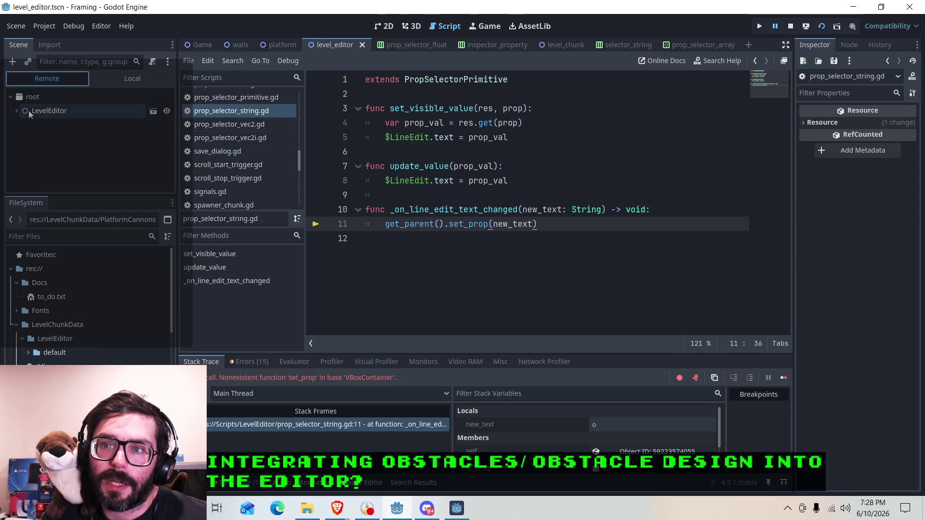
left_click(17, 111)
left_click(22, 167)
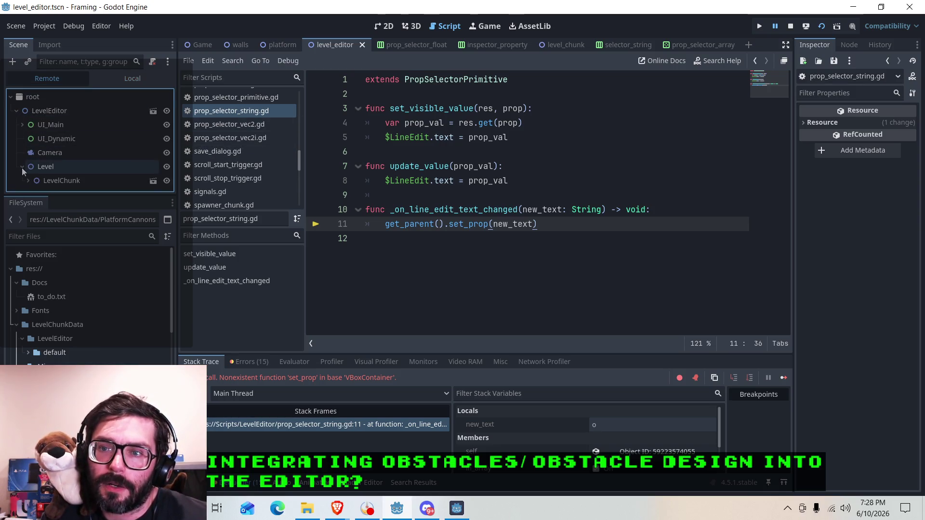
left_click(28, 181)
scroll(24, 173, "down", 1)
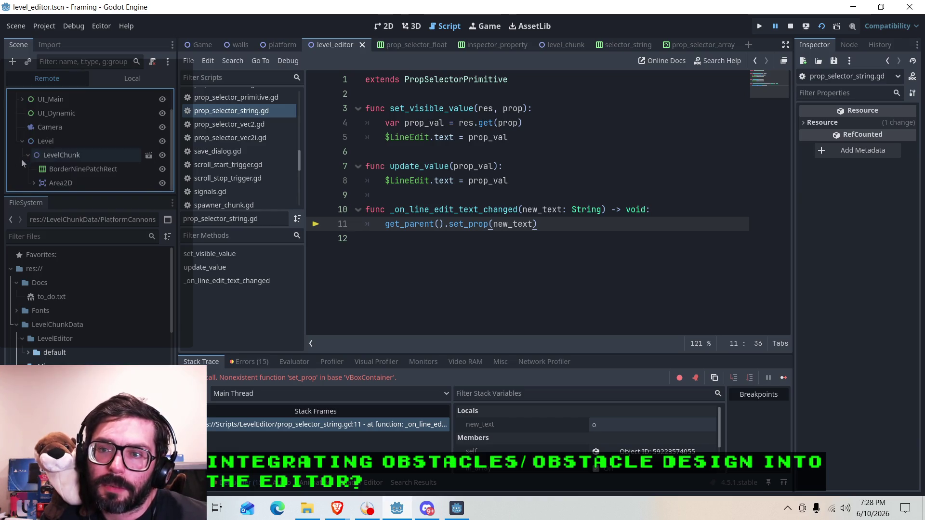
scroll(248, 135, "up", 1)
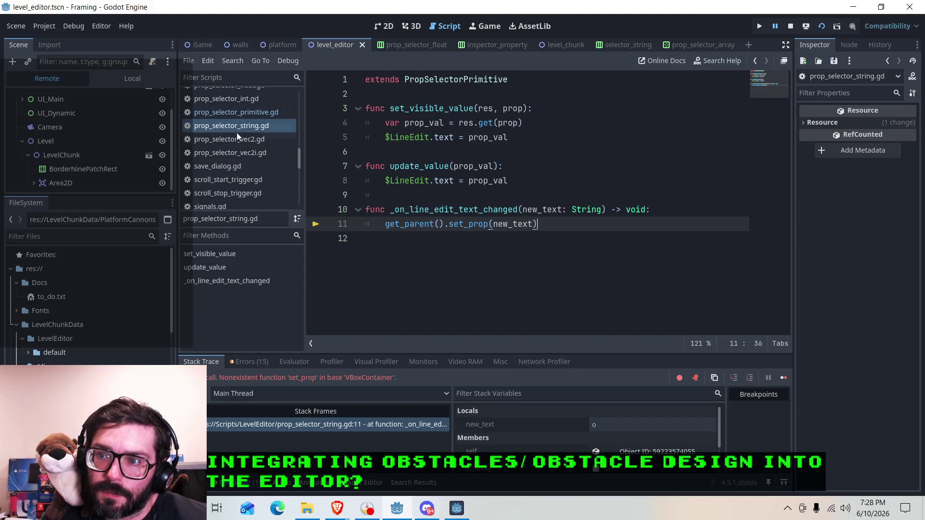
left_click(401, 224)
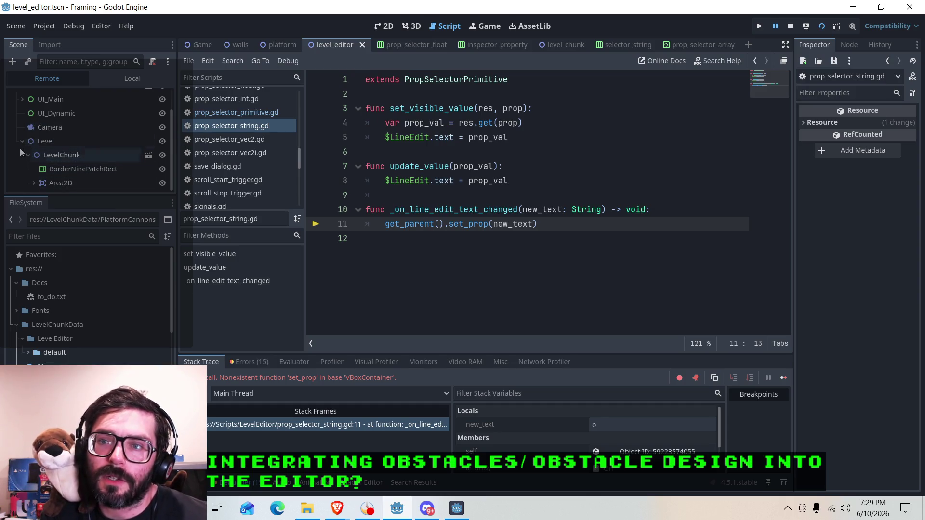
scroll(23, 105, "up", 2)
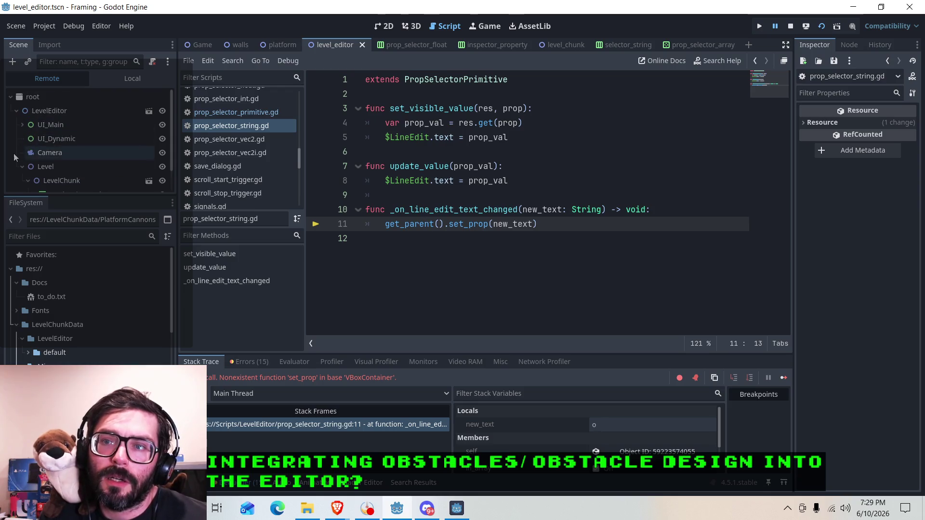
Step: Expand UI_Main, BottomPanel and the property VBoxContainer down to InspectorProperty
left_click(22, 123)
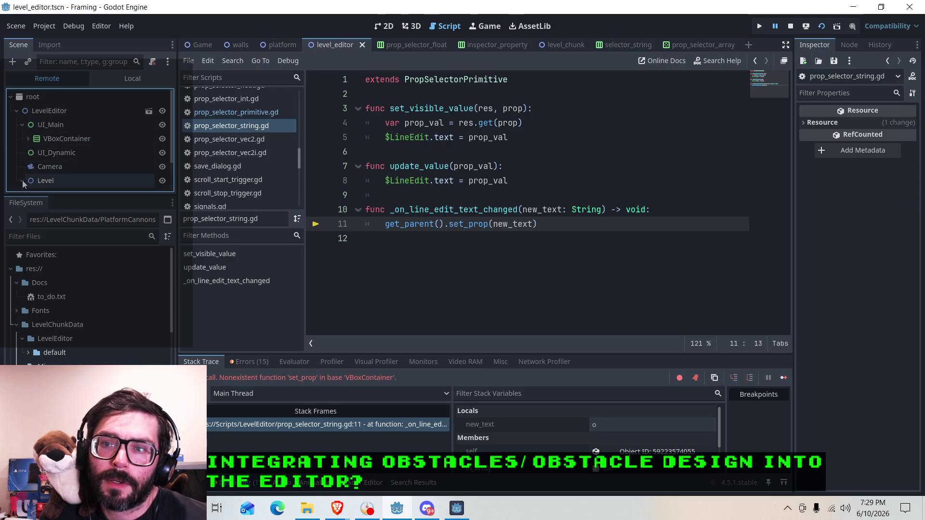
left_click(27, 138)
scroll(27, 139, "down", 1)
left_click(33, 155)
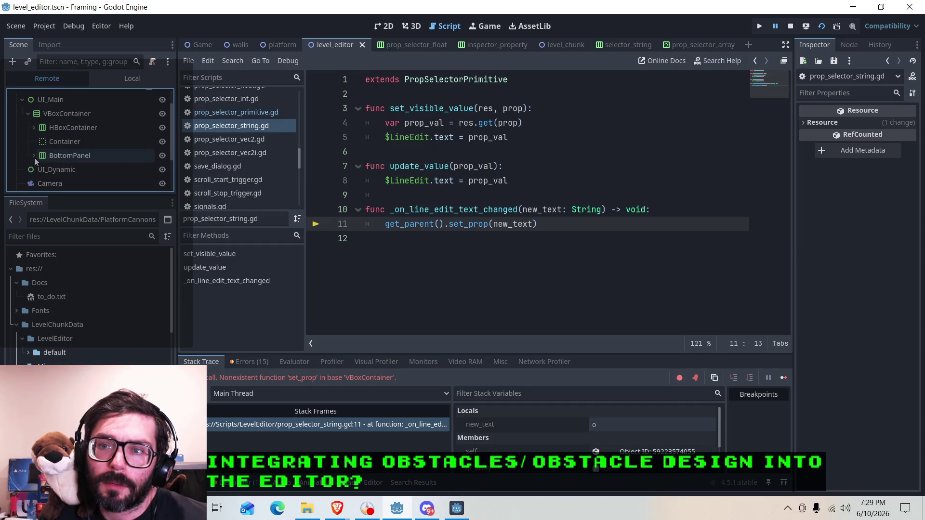
scroll(38, 150, "down", 1)
scroll(37, 138, "down", 3)
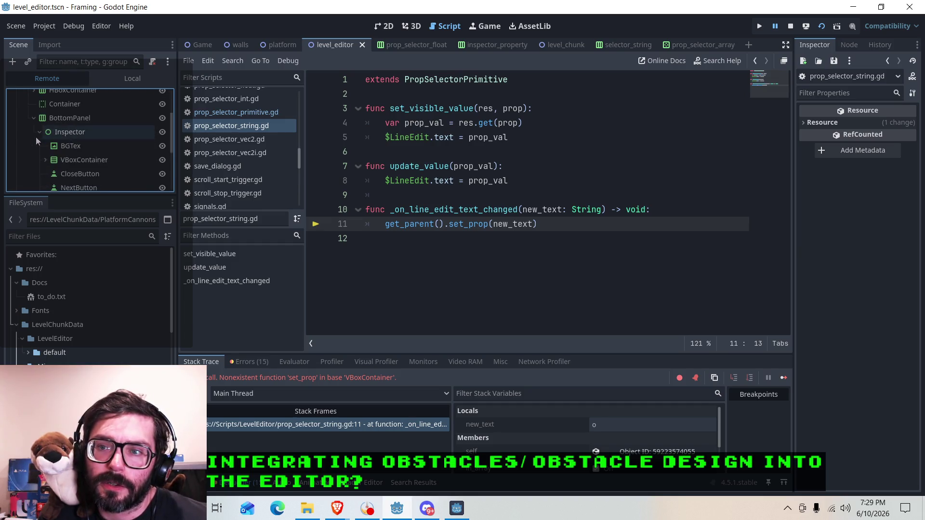
left_click(45, 135)
scroll(43, 134, "down", 3)
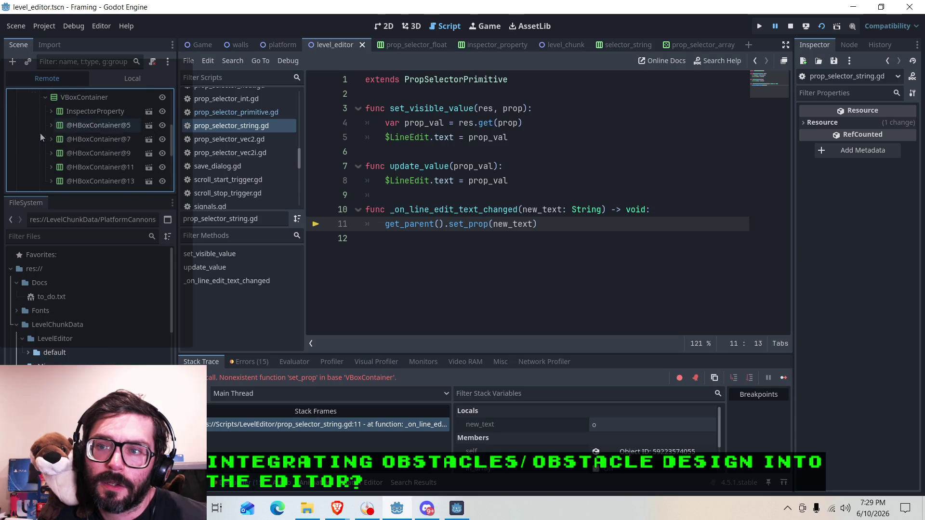
double_click(103, 110)
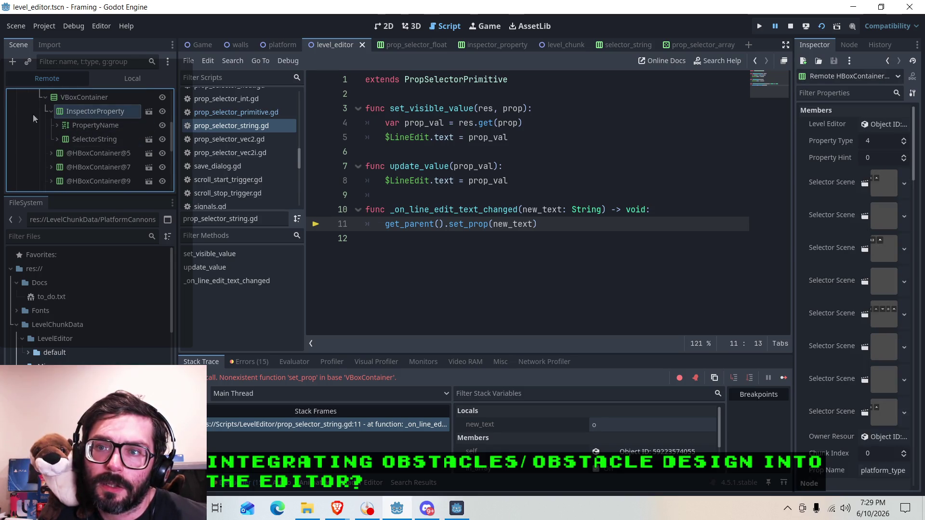
left_click(51, 112)
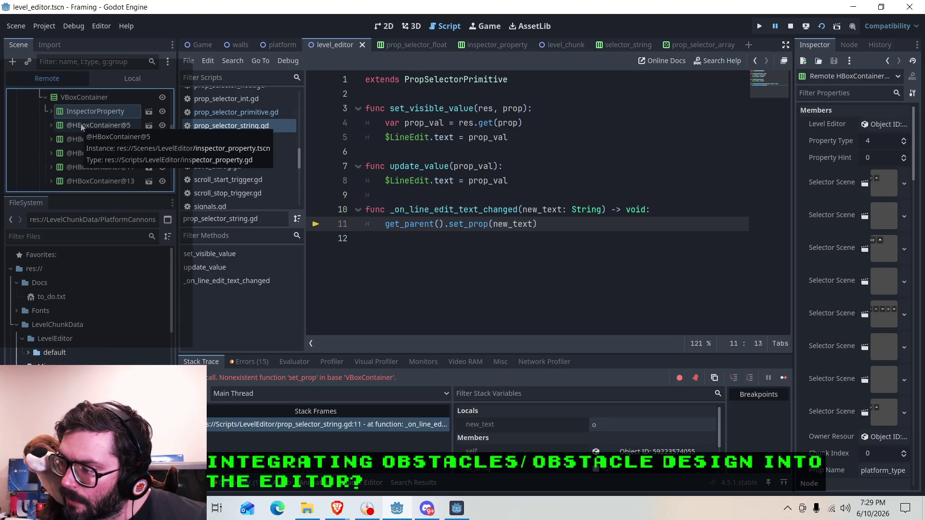
double_click(81, 126)
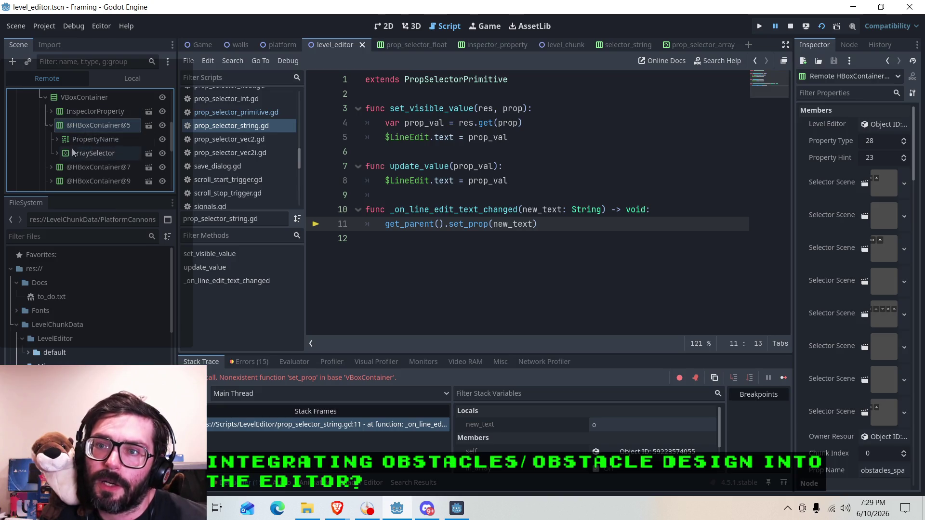
left_click(56, 153)
scroll(87, 144, "down", 2)
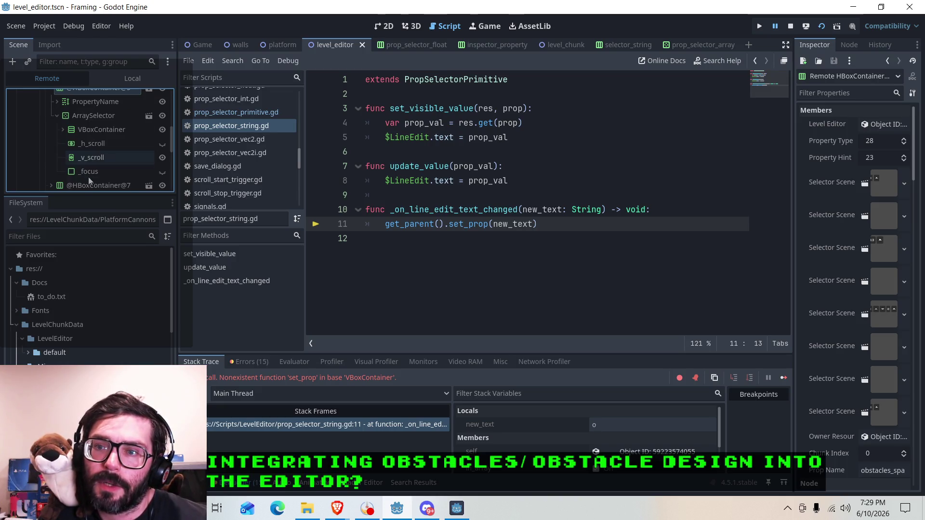
scroll(86, 173, "up", 1)
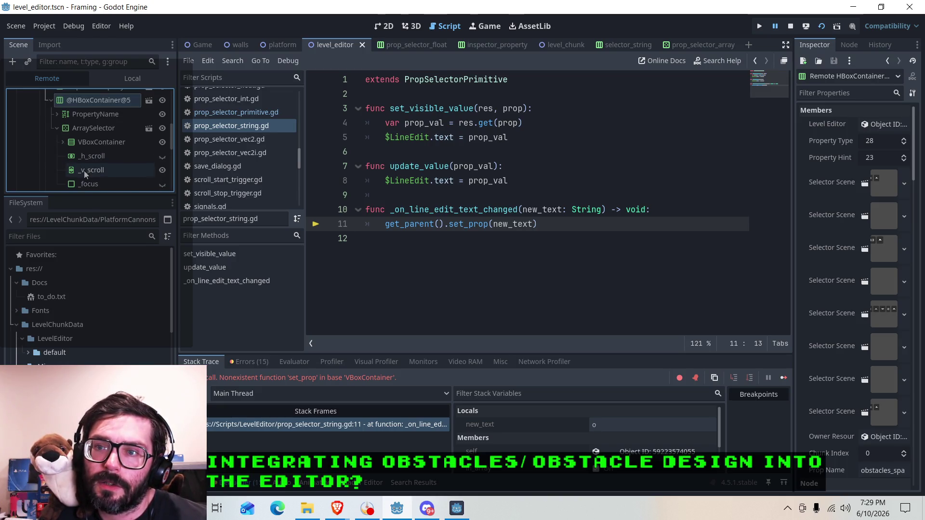
left_click(66, 145)
left_click(62, 141)
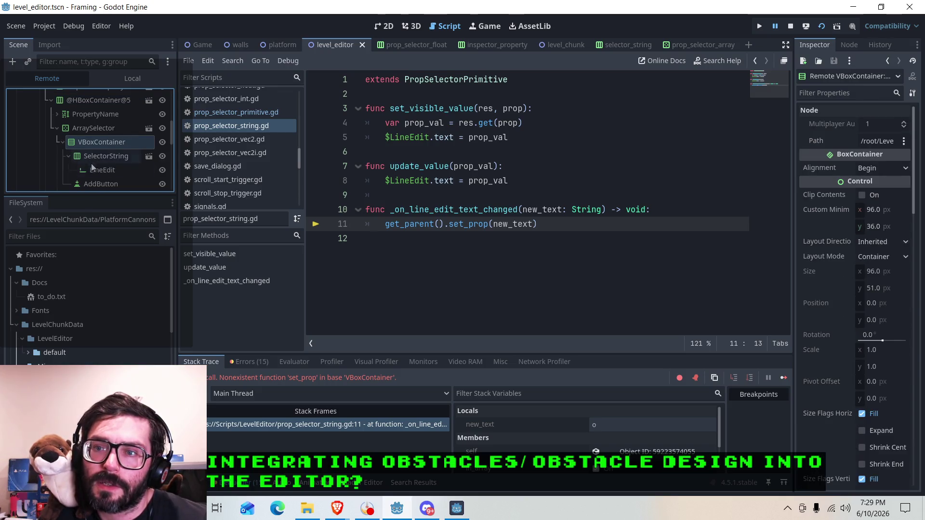
left_click(96, 171)
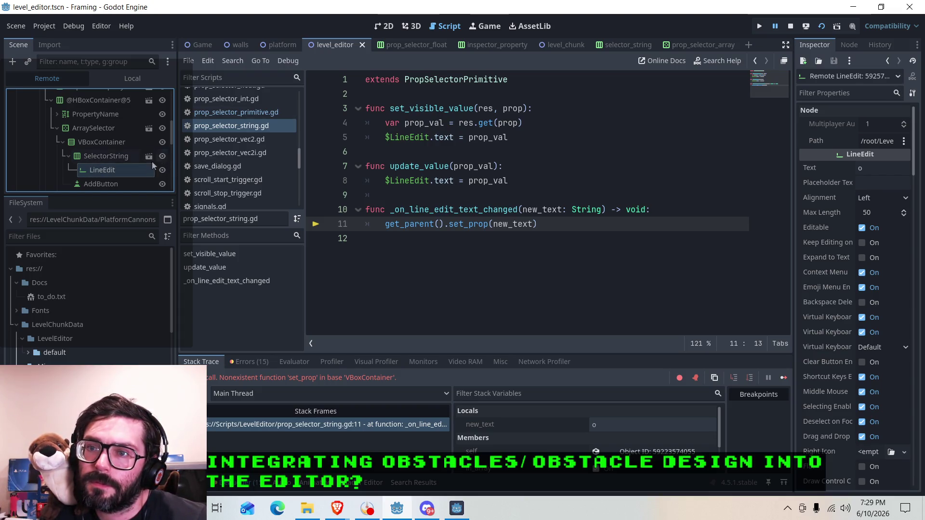
left_click(101, 160)
Step: Open selector_string.tscn in 2D, compare its tree with the running SelectorString, then return to code
left_click(632, 45)
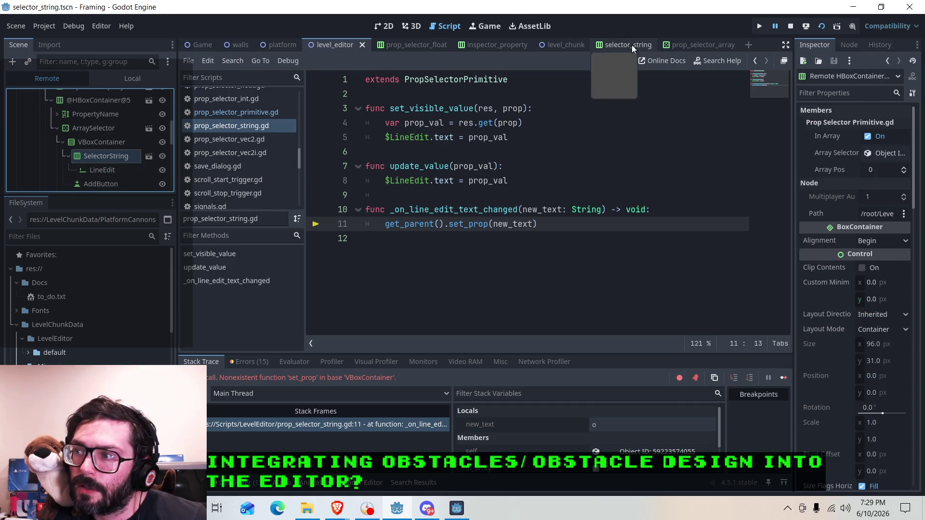
left_click(386, 27)
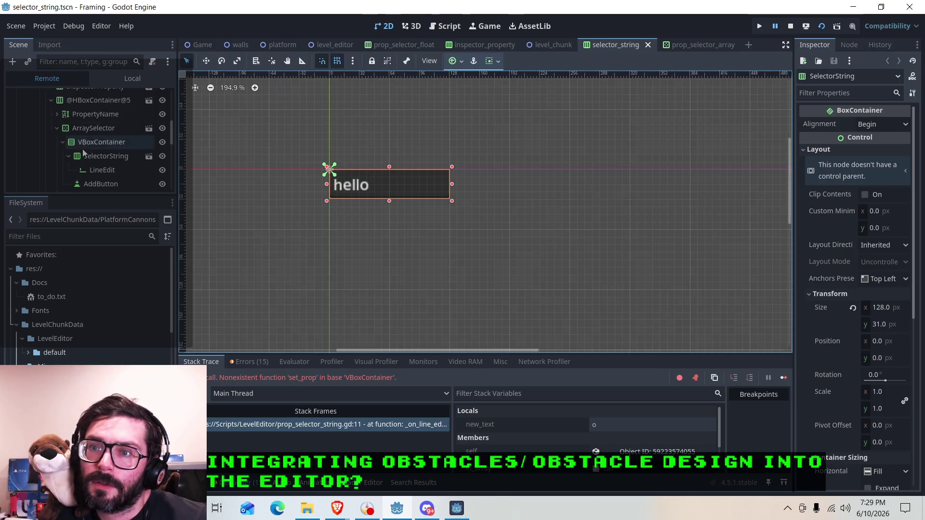
left_click(110, 80)
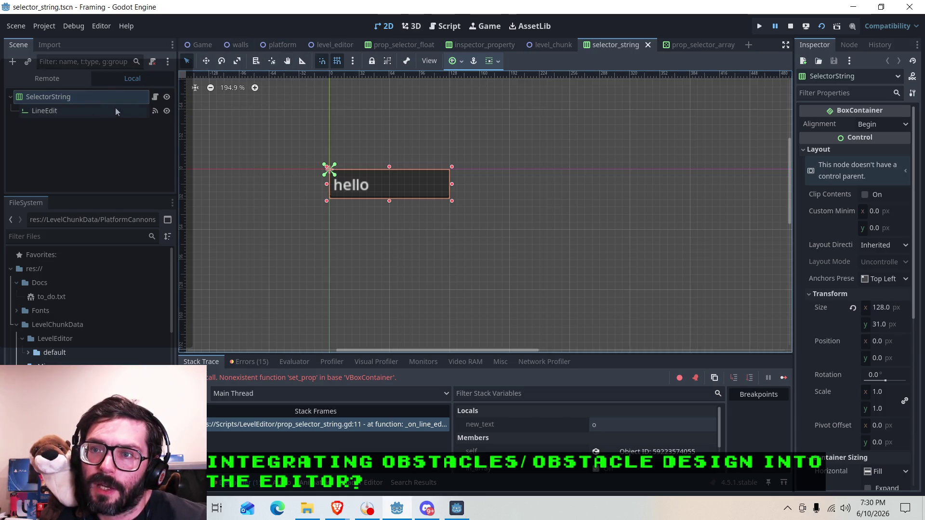
left_click(63, 83)
scroll(96, 165, "down", 2)
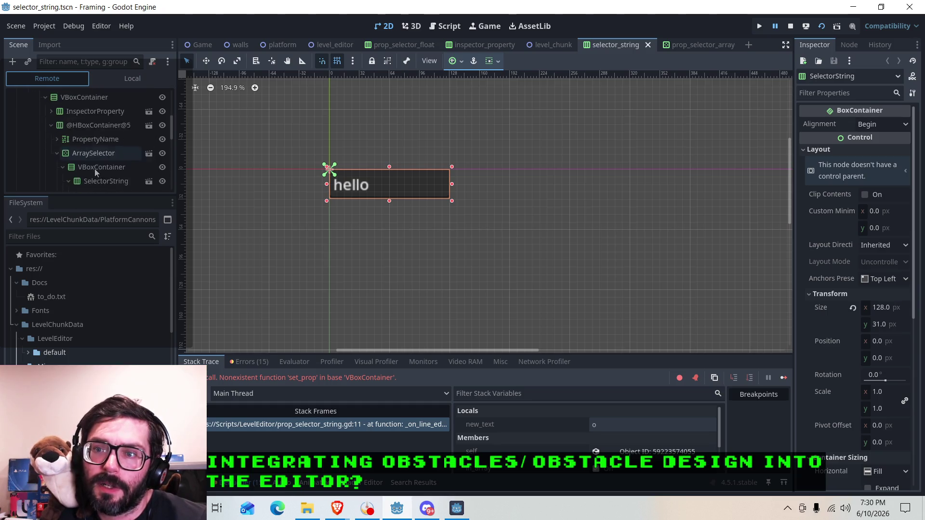
left_click(102, 169)
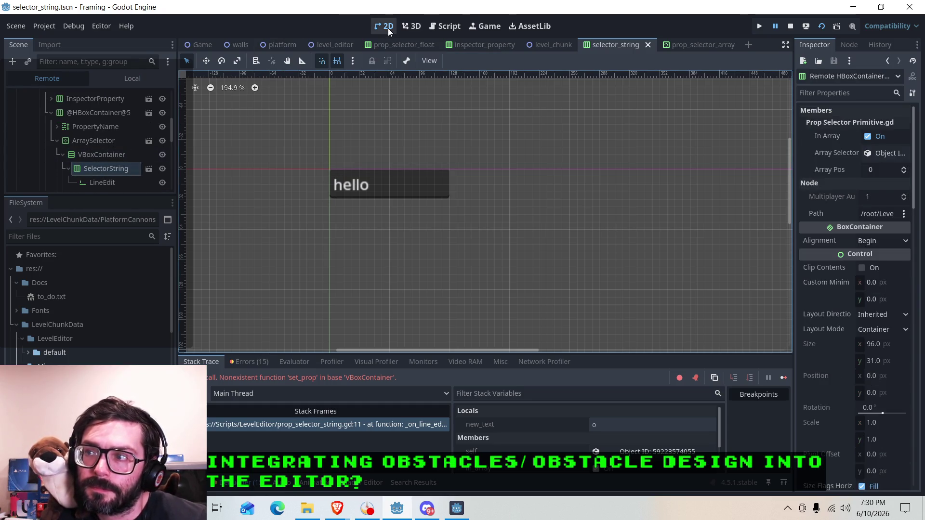
left_click(457, 509)
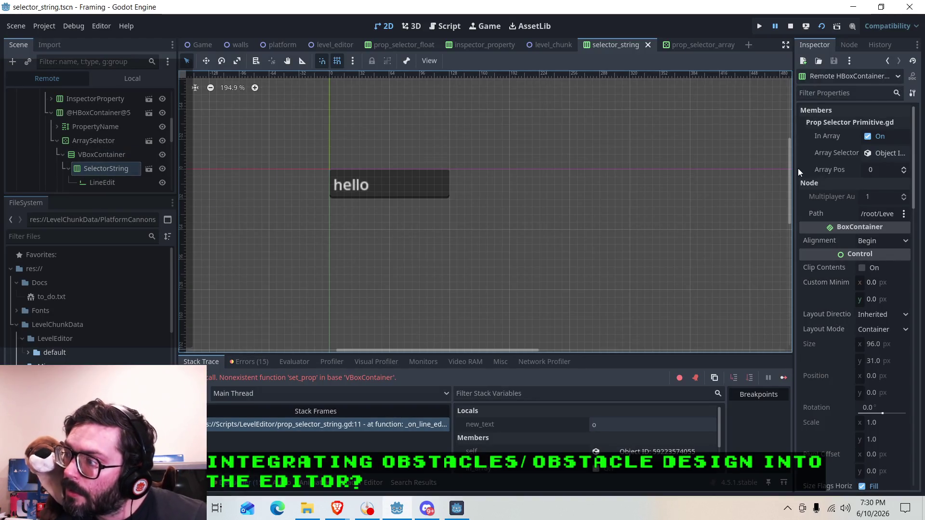
left_click(445, 26)
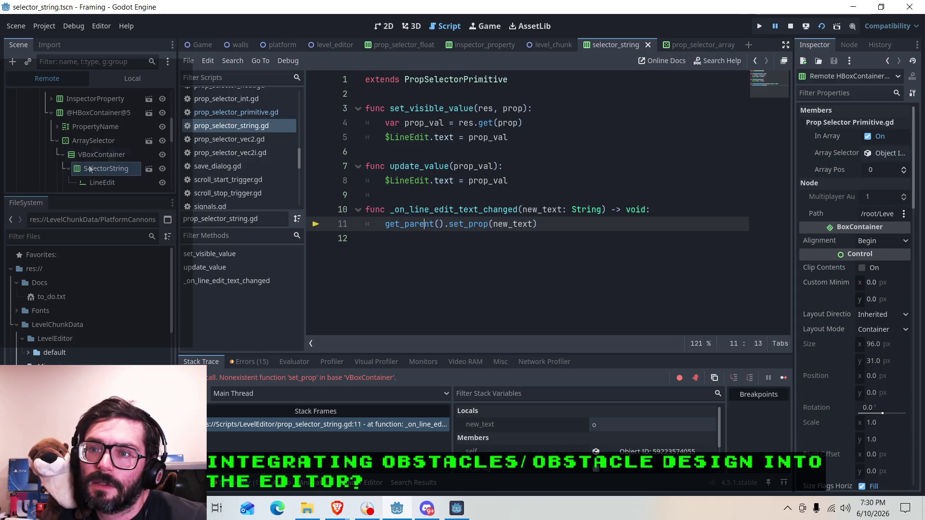
Step: Expand InspectorProperty and its SelectorString in the Remote tree, then open inspector_property.tscn
scroll(72, 168, "down", 2)
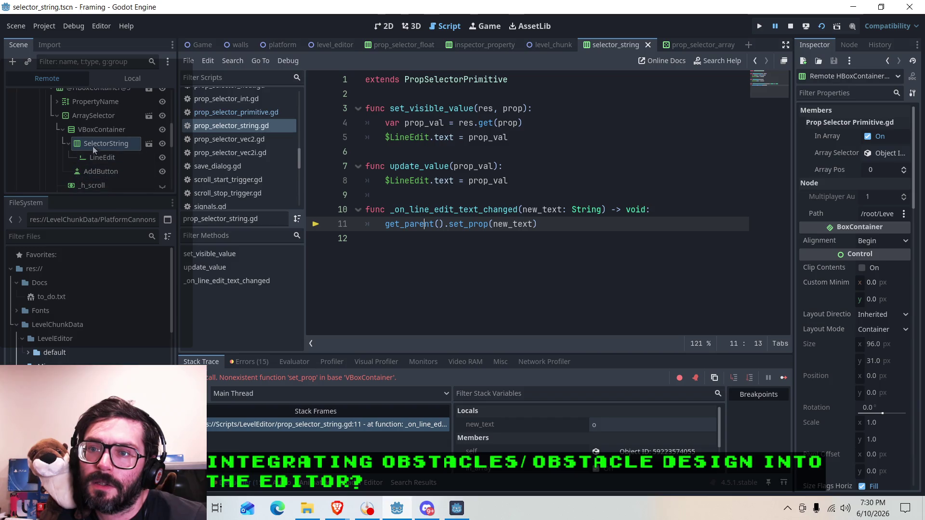
scroll(89, 171, "up", 1)
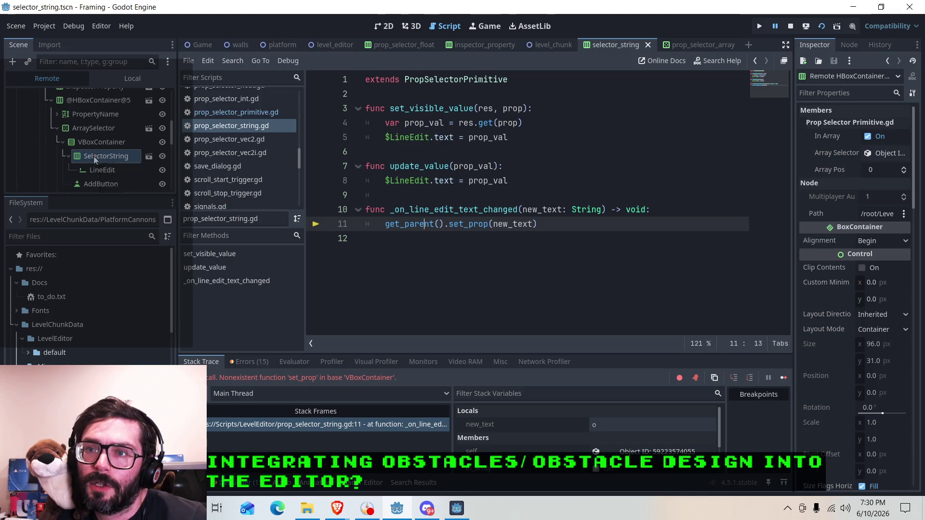
scroll(93, 157, "up", 3)
scroll(91, 157, "up", 1)
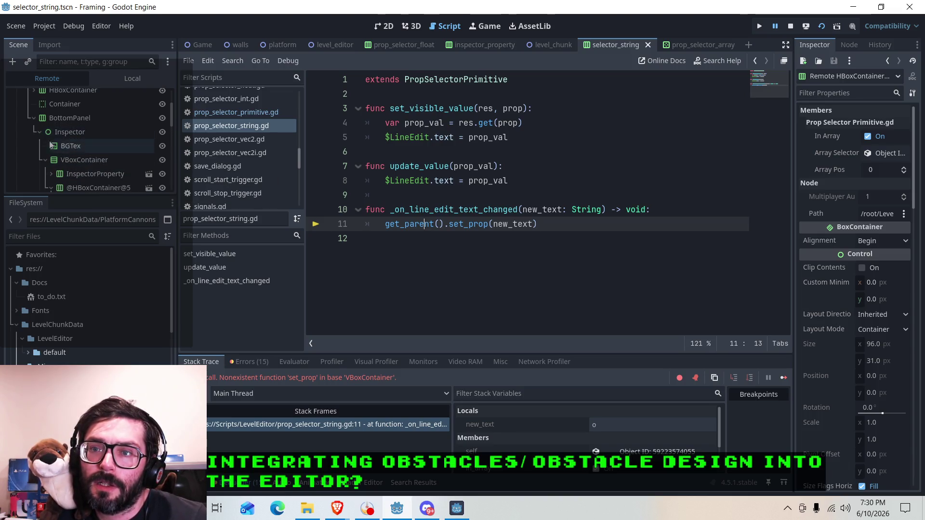
scroll(43, 166, "down", 1)
left_click(51, 149)
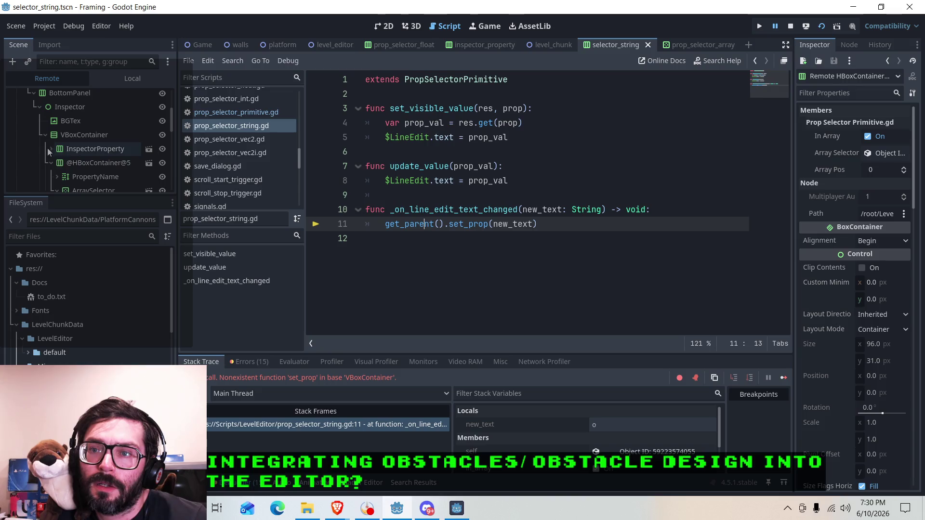
left_click(57, 177)
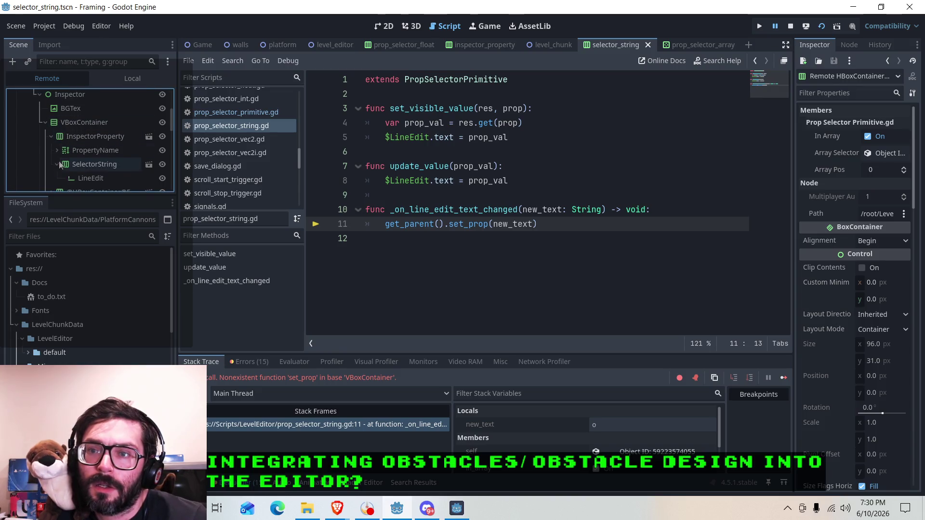
scroll(75, 153, "down", 2)
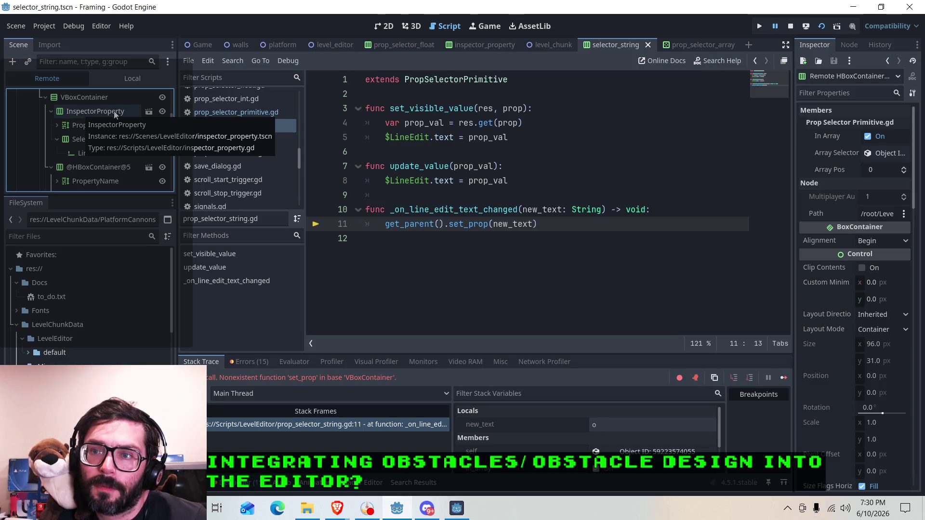
left_click(493, 50)
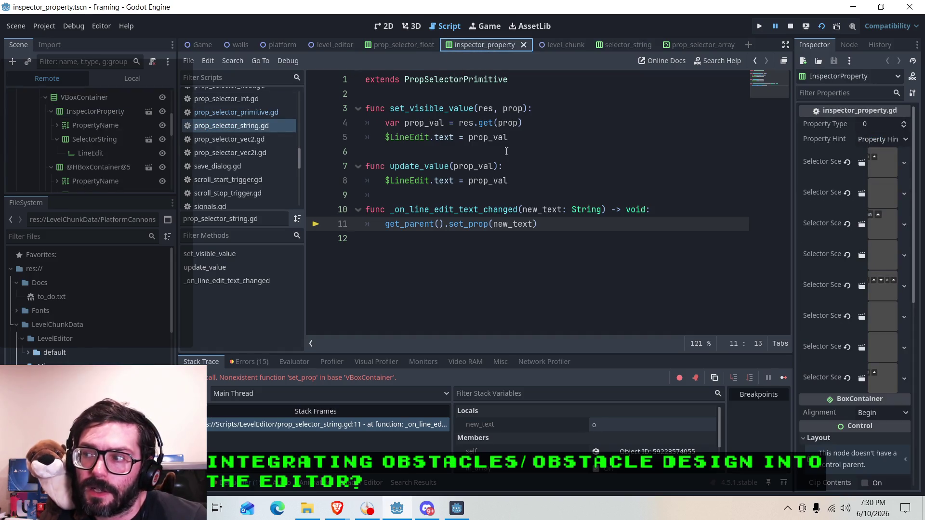
Step: Open inspector_property.gd at its set_prop function and switch the Scene dock to Remote
left_click(124, 80)
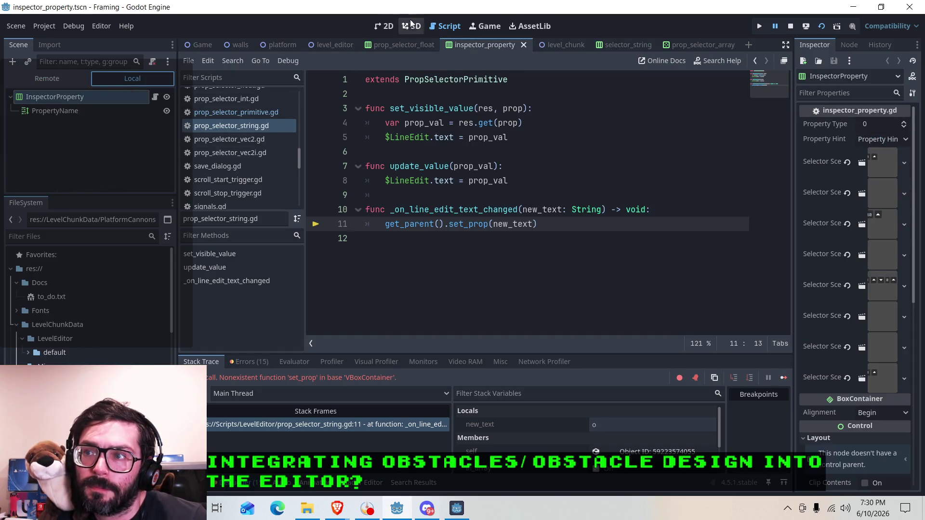
left_click(158, 97)
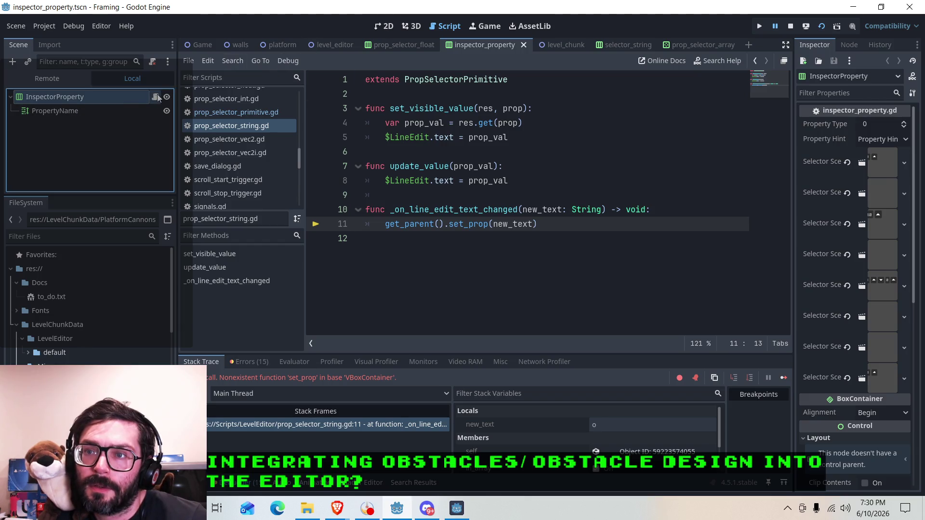
left_click(158, 97)
scroll(473, 239, "down", 8)
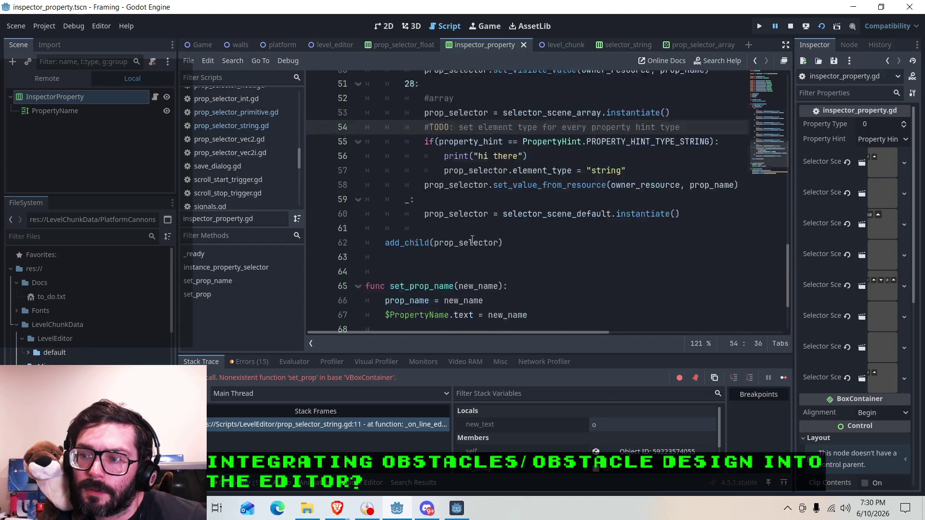
scroll(473, 240, "down", 2)
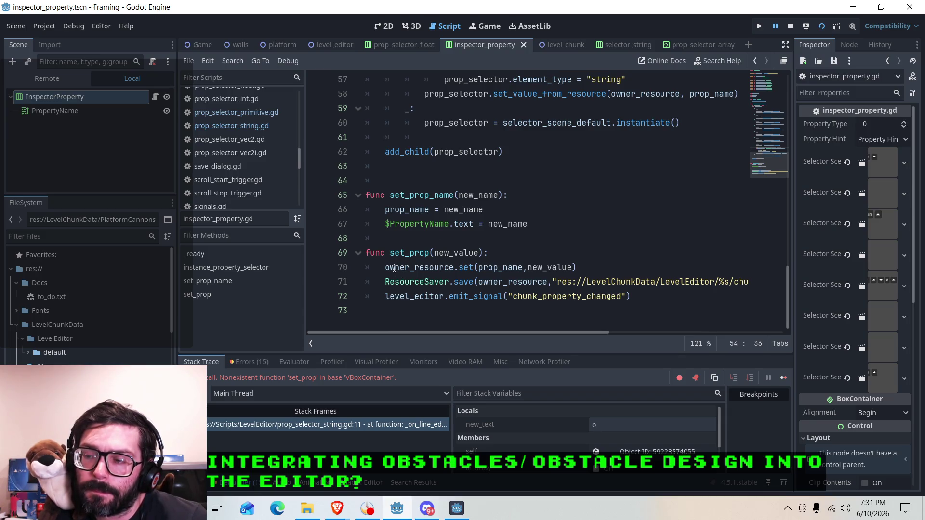
left_click(481, 252)
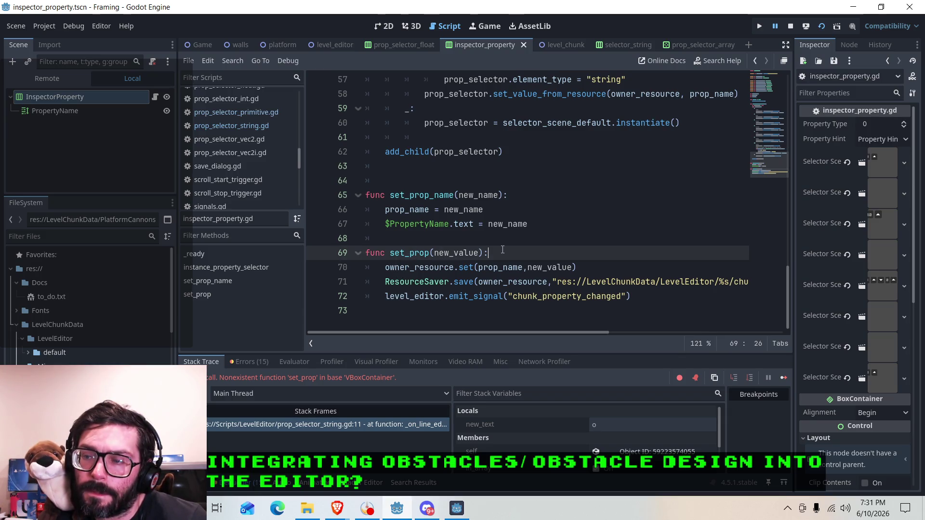
left_click(48, 77)
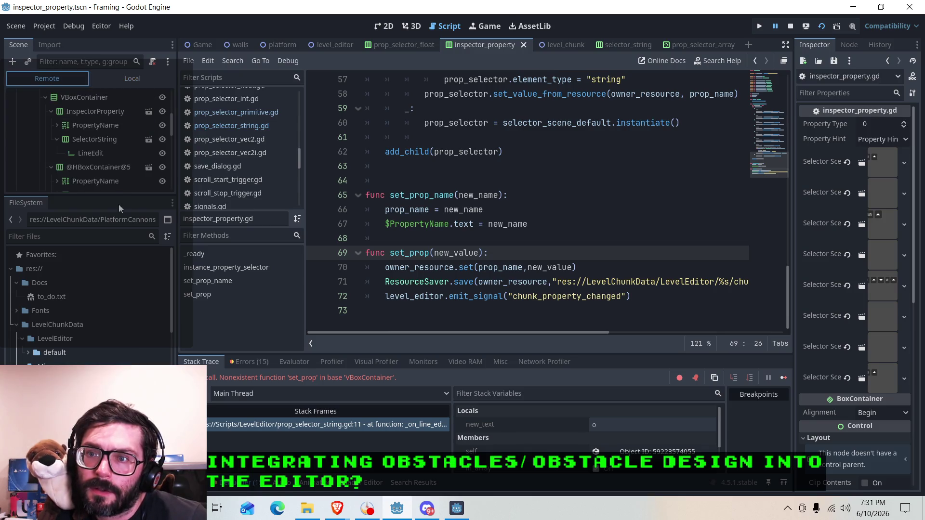
Step: Enlarge the remote tree and compare InspectorProperty, both SelectorStrings and the ArraySelector (string, size 1)
scroll(86, 149, "up", 3)
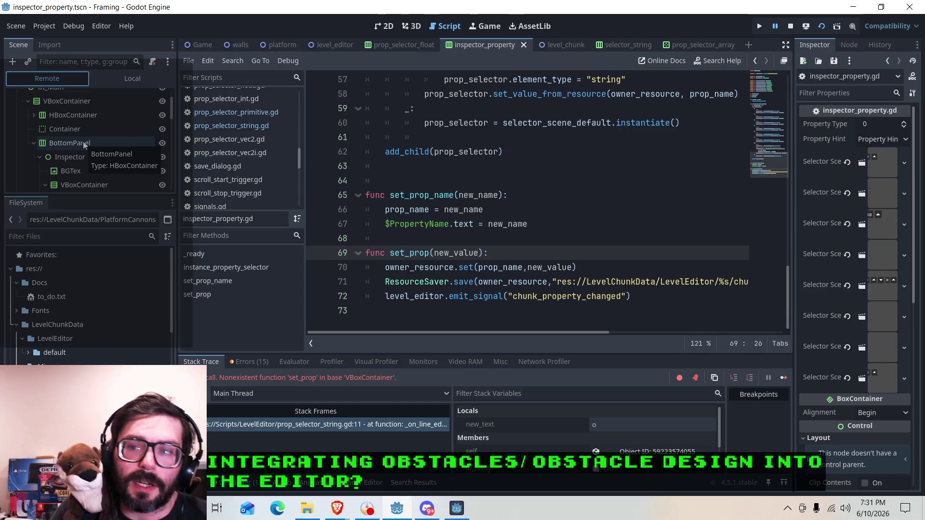
left_click_drag(99, 195, 99, 295)
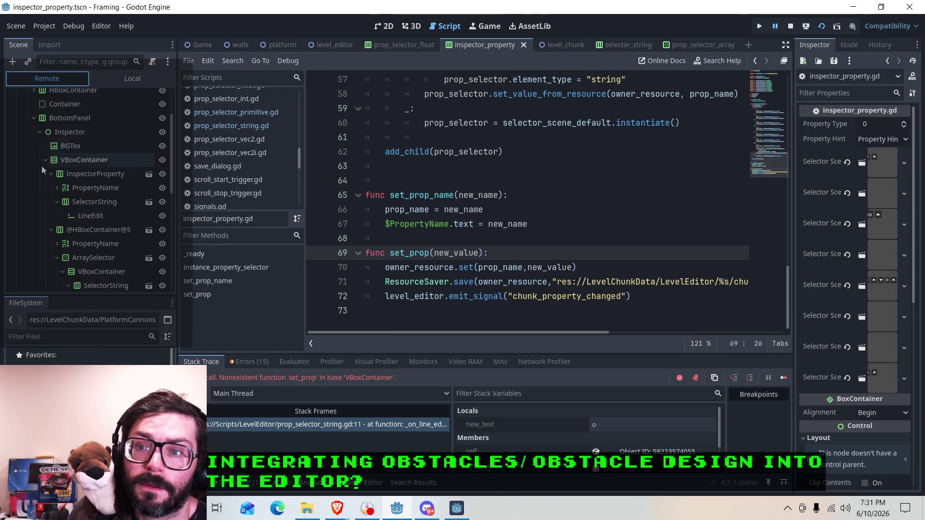
scroll(42, 166, "down", 2)
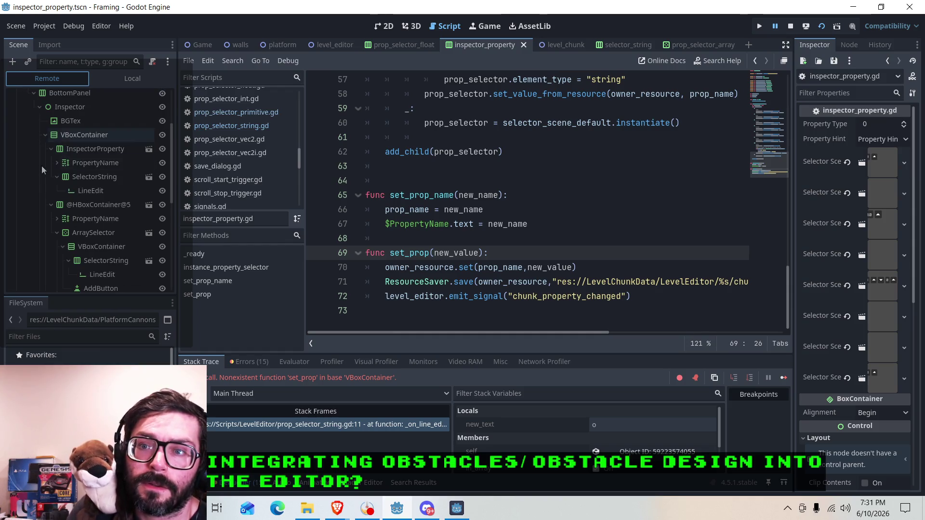
left_click(71, 150)
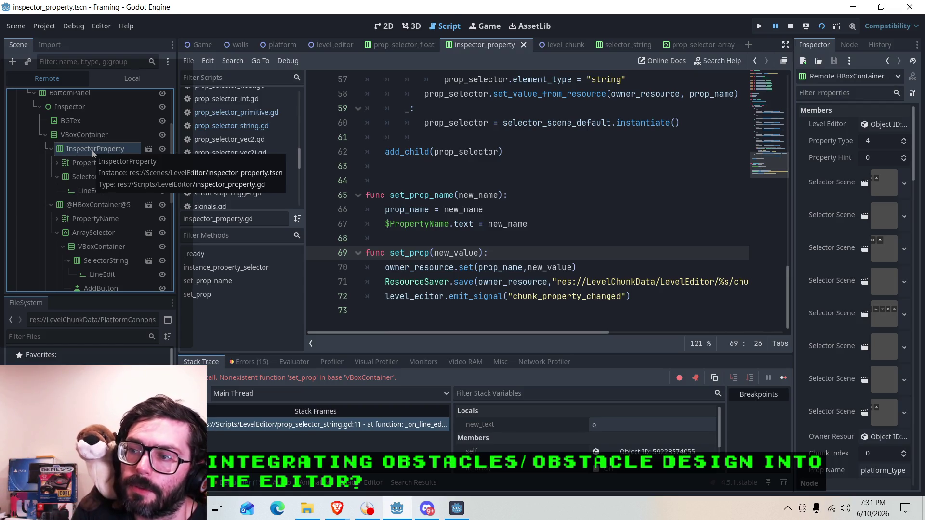
left_click(97, 259)
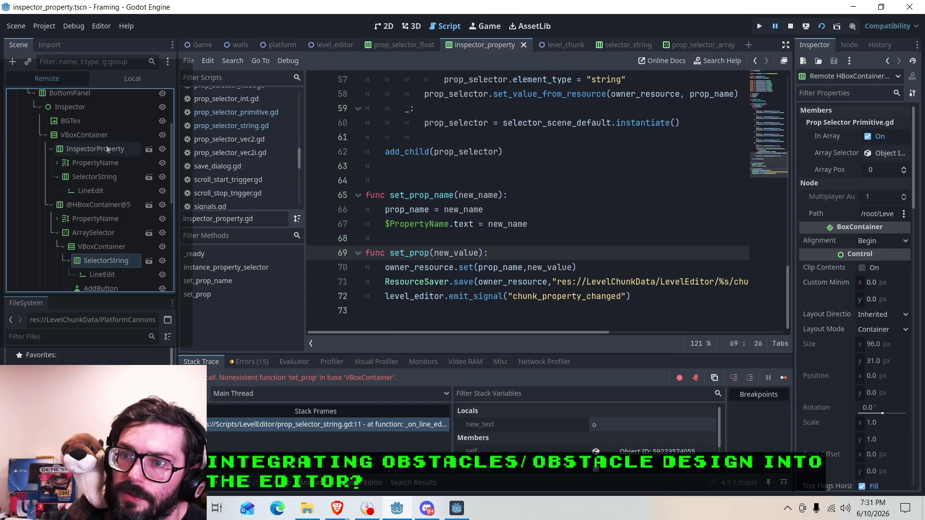
left_click(88, 176)
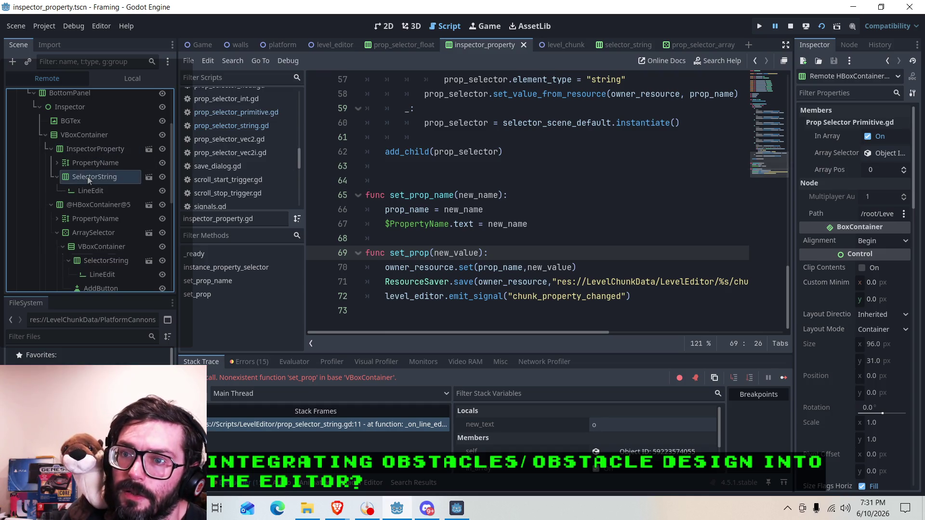
left_click(101, 261)
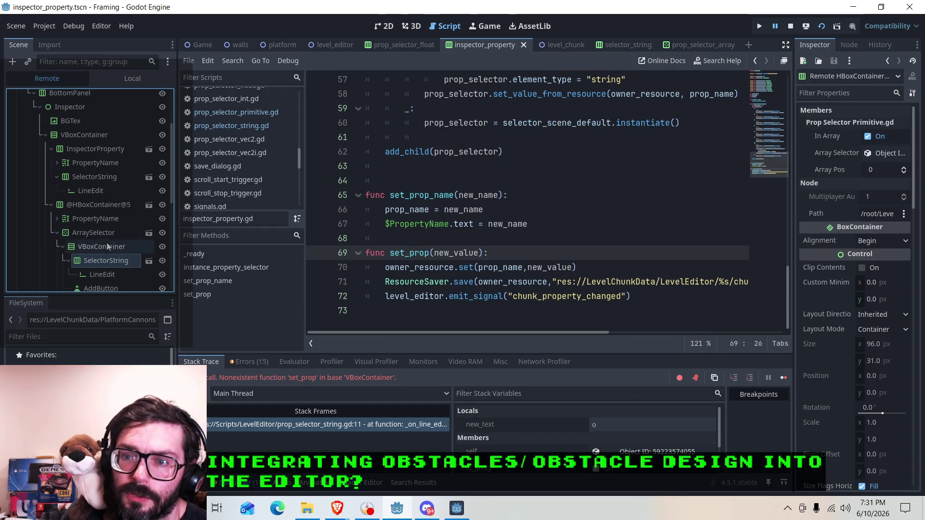
left_click(94, 234)
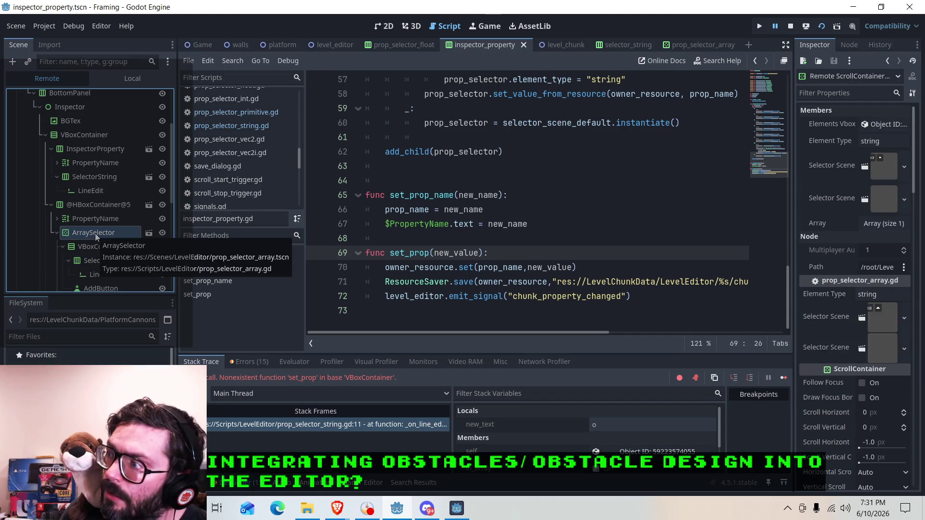
left_click(103, 261)
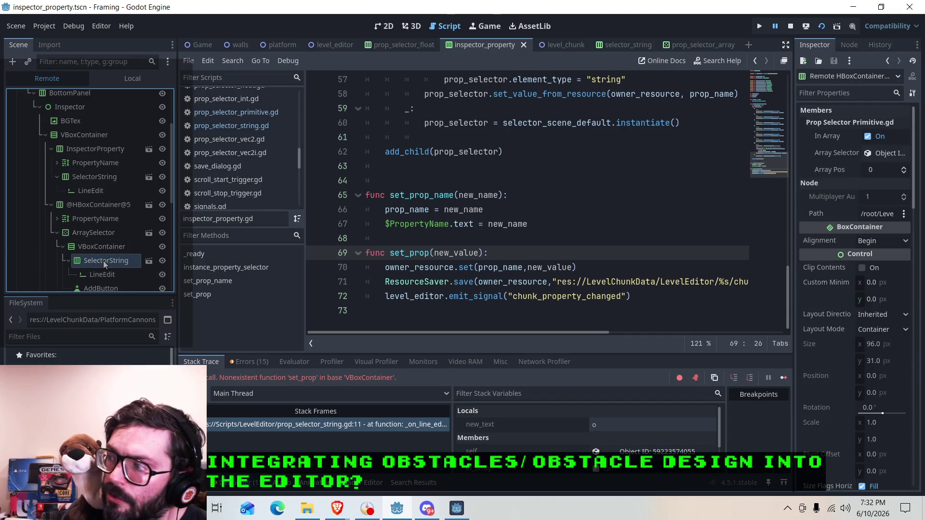
left_click(96, 233)
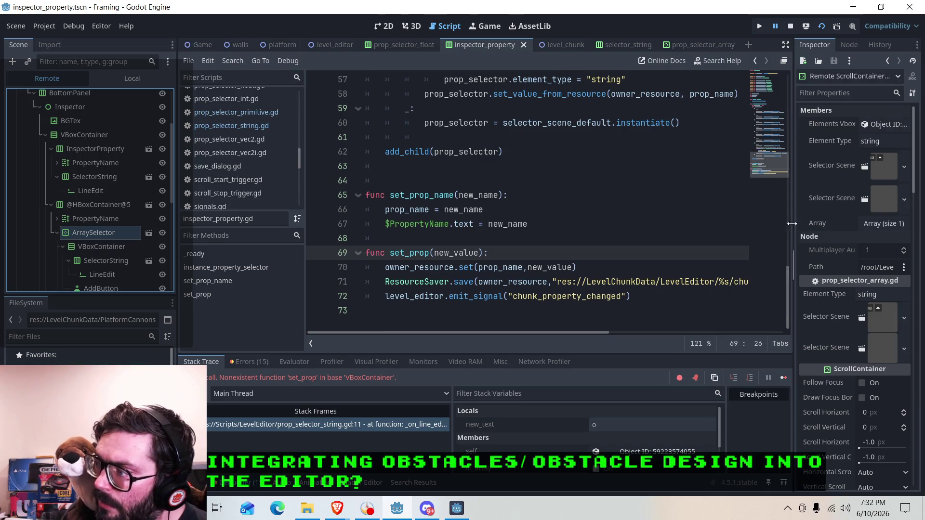
Step: Check the array's SelectorString (In Array on, Array Pos 0) and reopen prop_selector_string.gd
left_click_drag(794, 217, 697, 217)
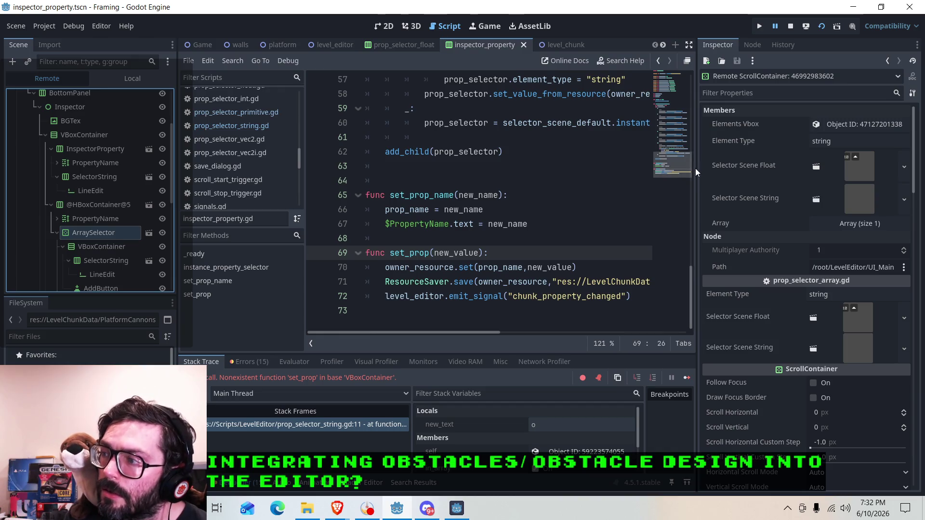
left_click_drag(698, 172, 748, 170)
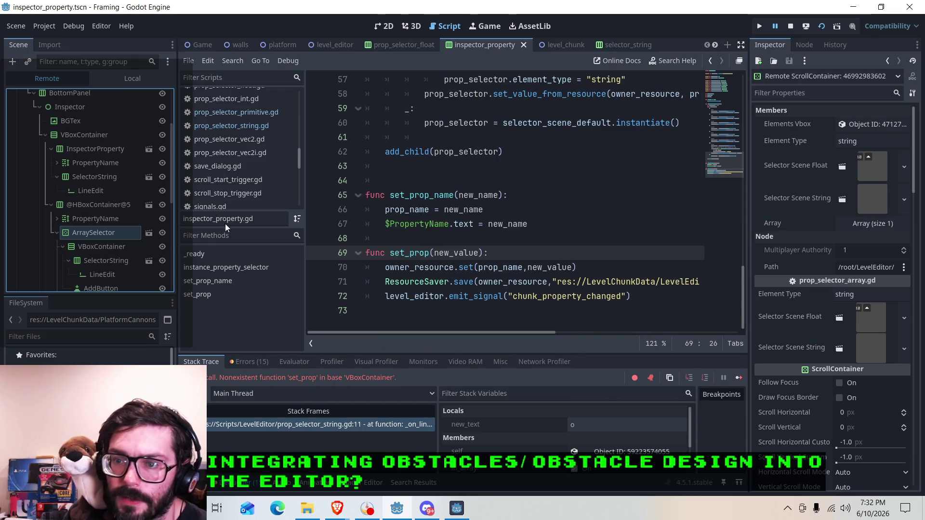
left_click(102, 261)
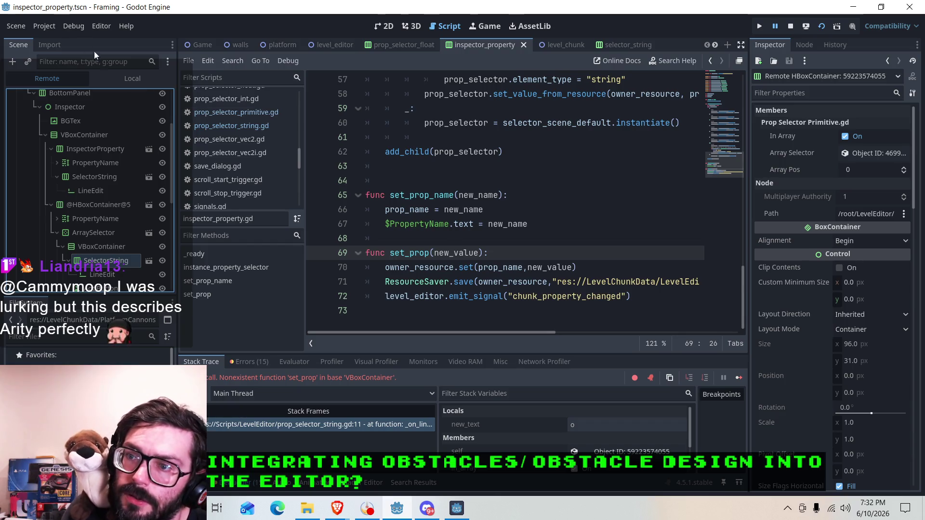
left_click(231, 126)
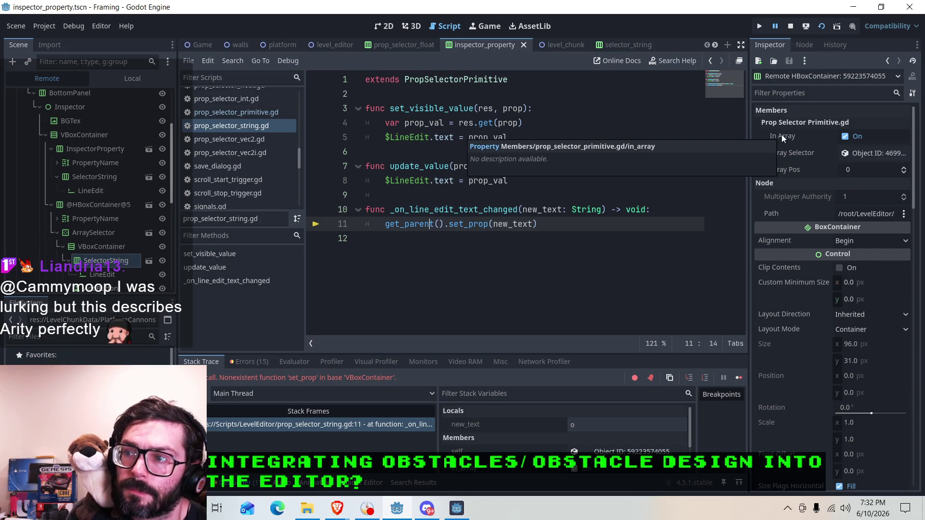
Step: Add an 'if(in_array):' line at the start of _on_line_edit_text_changed
left_click(660, 215)
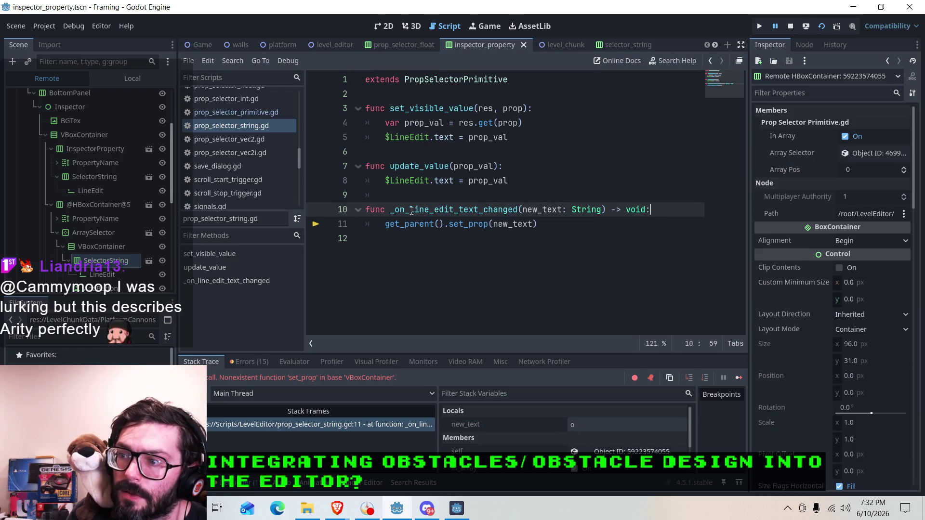
left_click(253, 125)
left_click(681, 214)
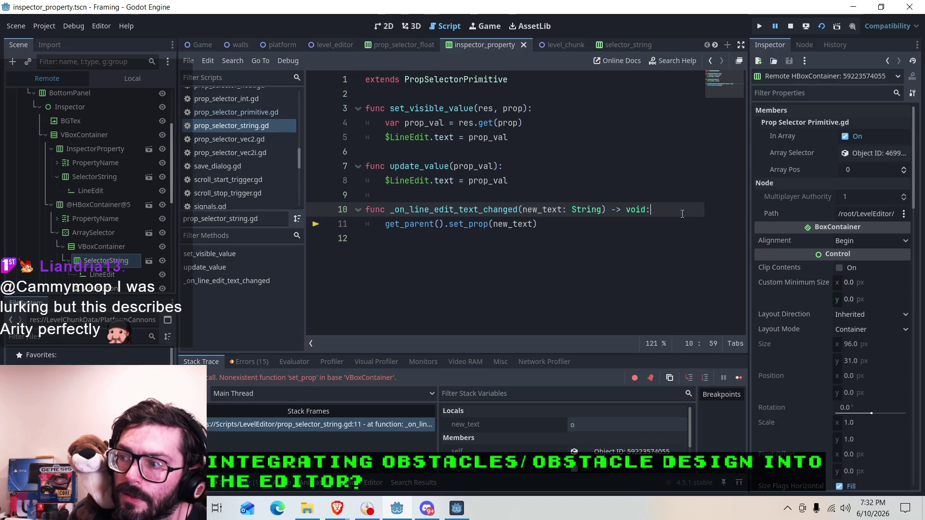
key("Return")
type("if")
key("Return")
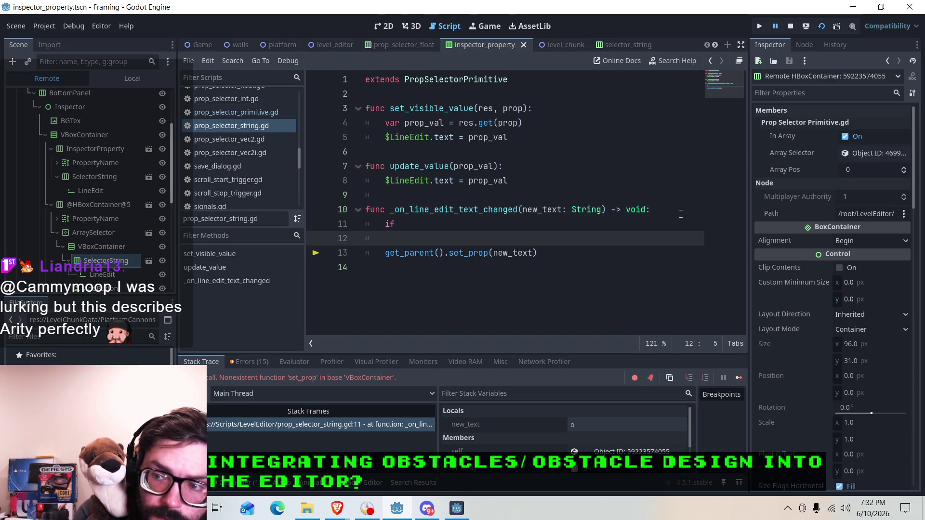
key("BackSpace")
key("BackSpace")
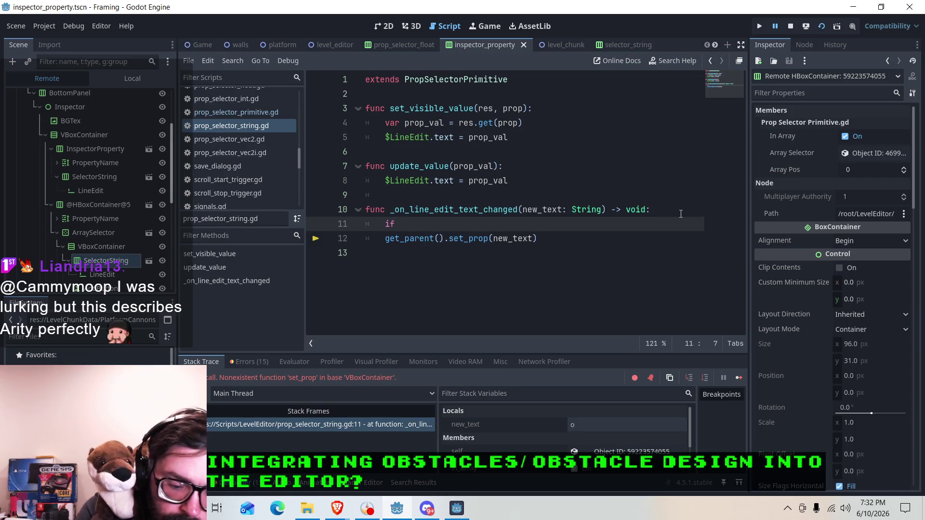
type("(in_array")
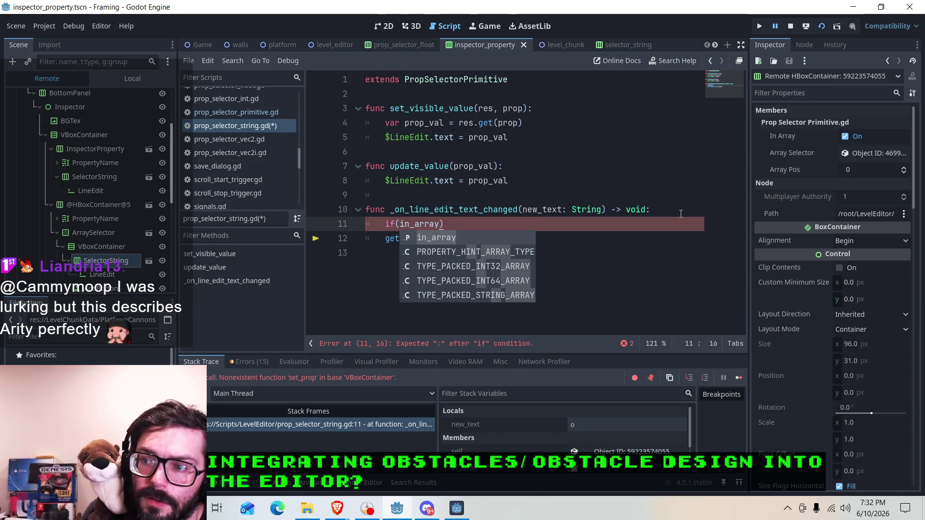
type(")")
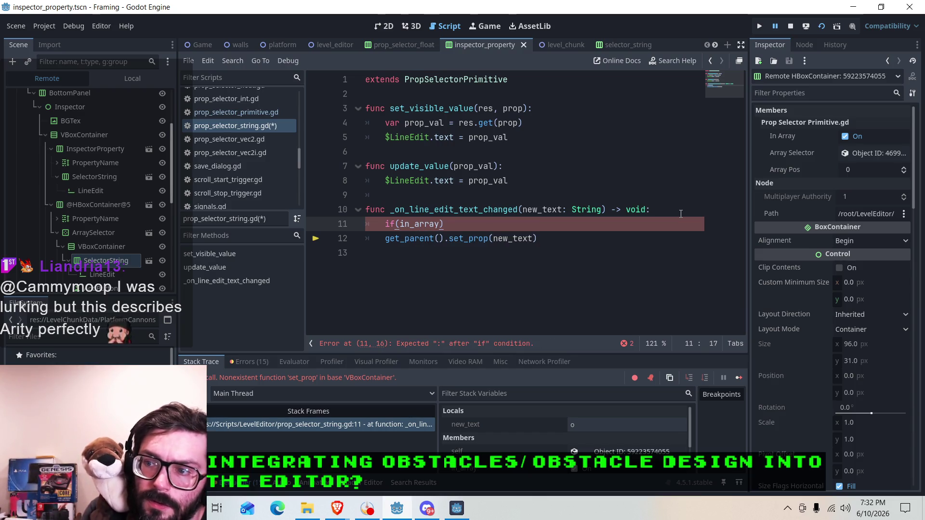
type("\"")
key("BackSpace")
type(":")
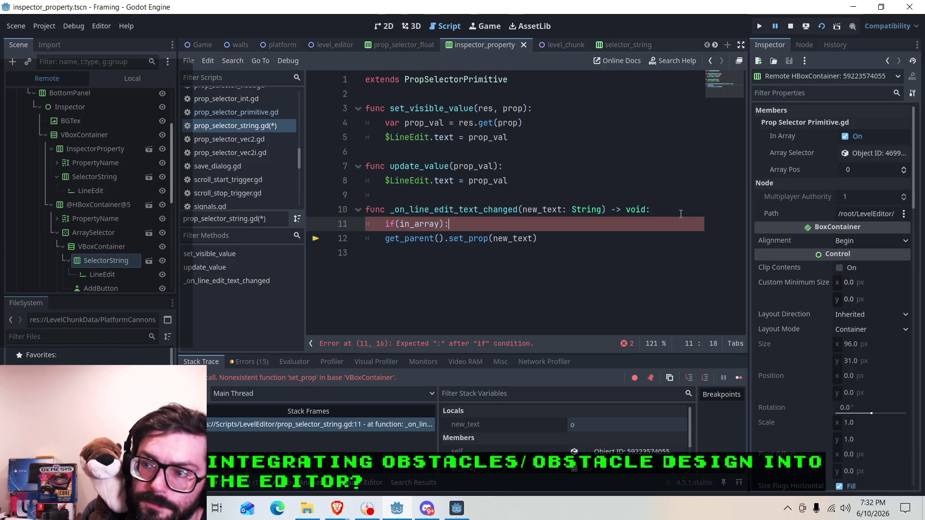
Step: Give the if a 'pass' body and add 'else:' with get_parent().set_prop(new_text) indented beneath
key("Return")
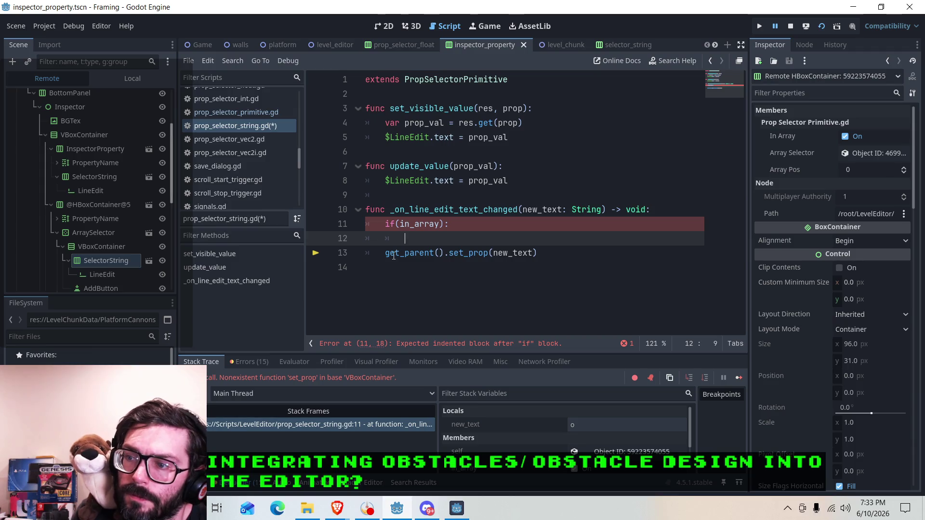
type("pass")
key("Return")
type("else:")
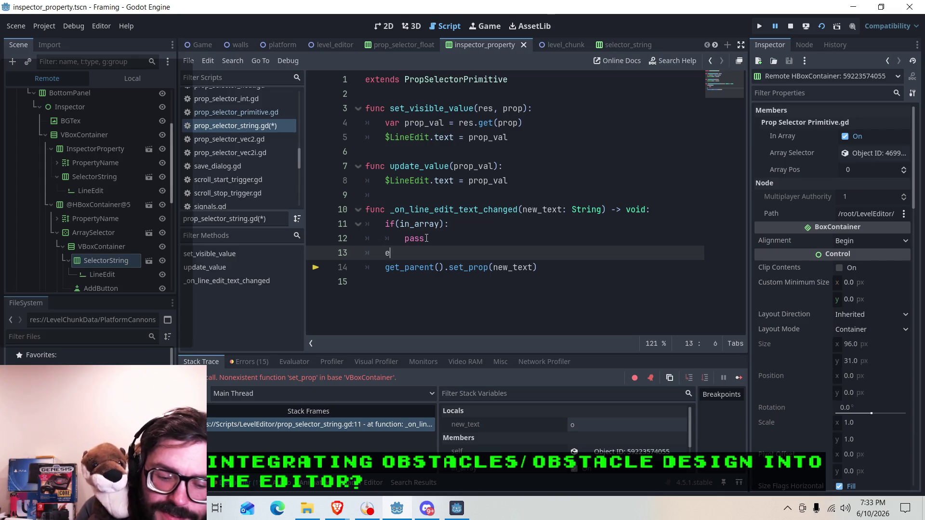
key("Down")
key("Tab")
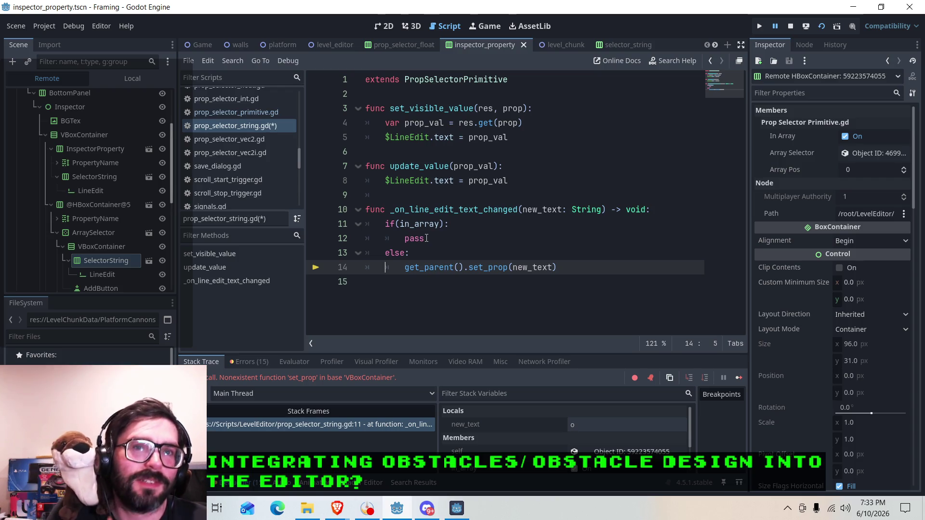
key("Up")
key("End")
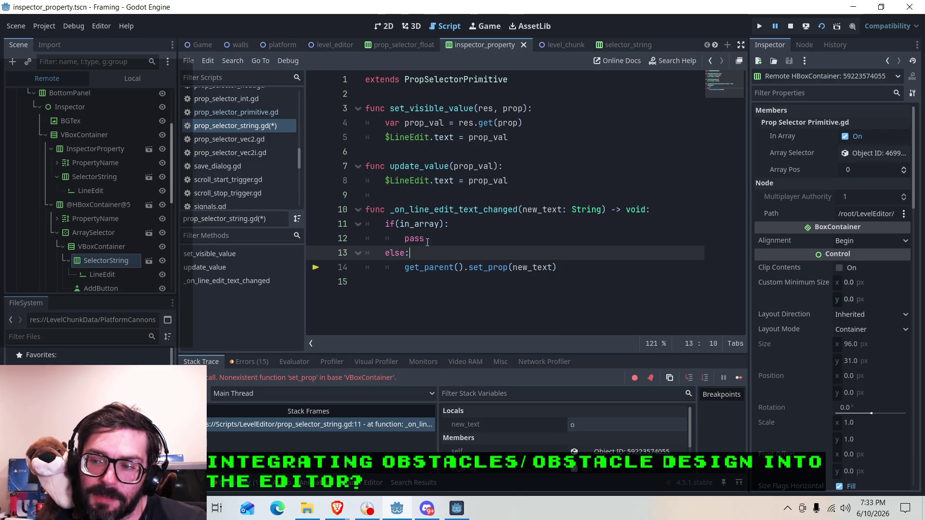
Step: Stop the running game session
left_click(427, 250)
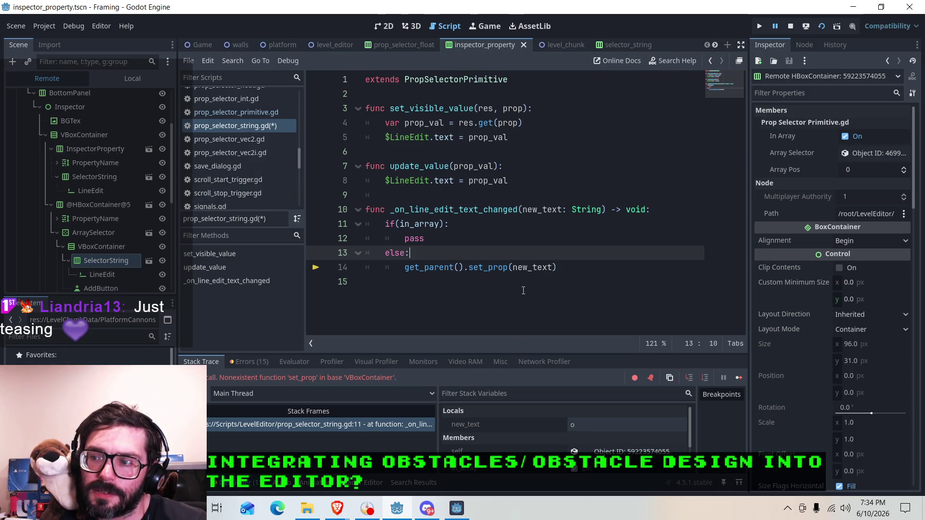
left_click(483, 268)
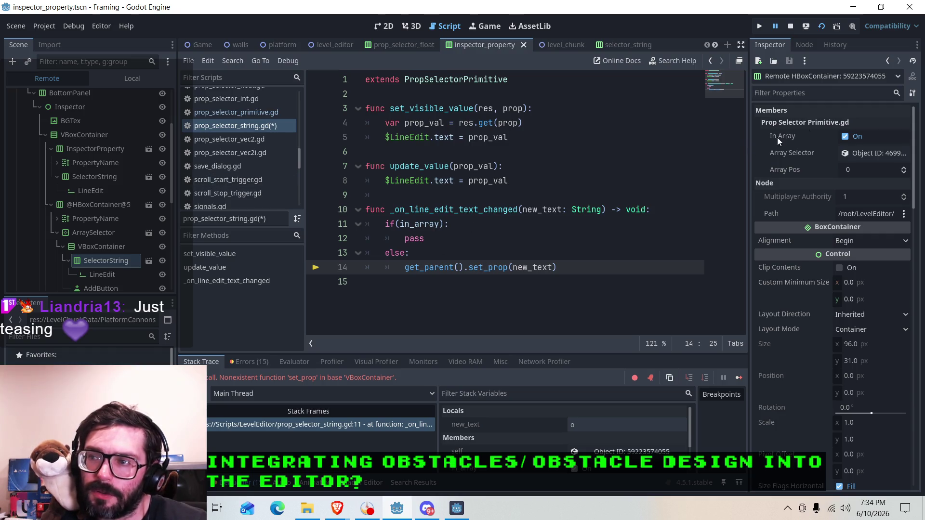
left_click(791, 26)
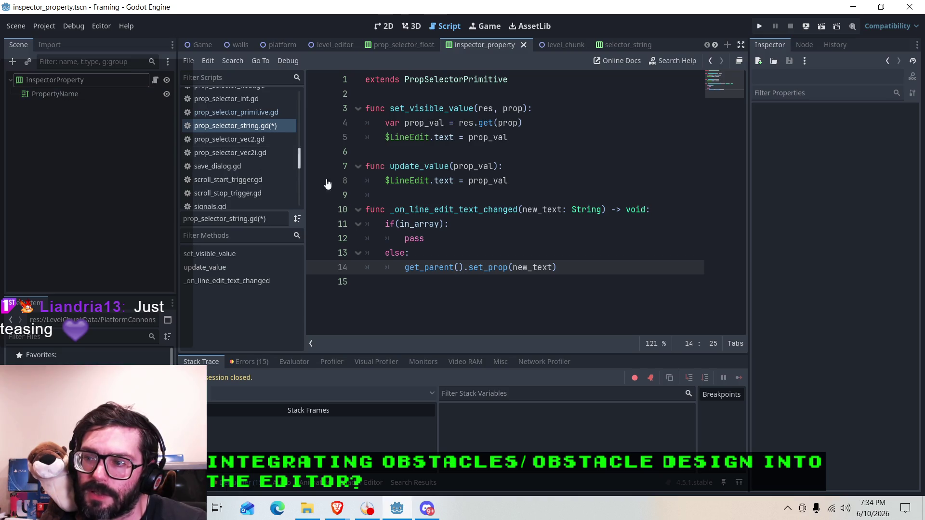
Step: Start an array_selector line in the in_array branch, then check prop_selector_primitive.gd's variables
left_click(458, 239)
left_click(463, 230)
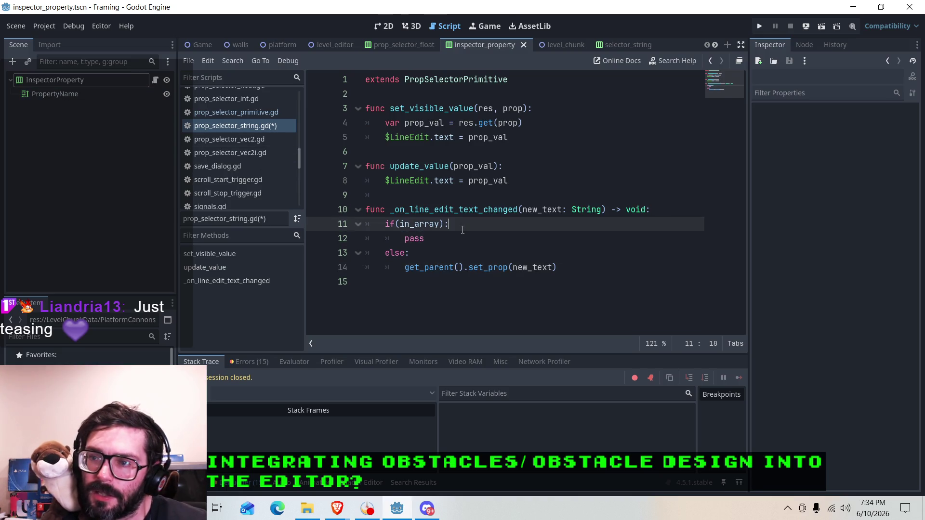
left_click(230, 115)
left_click(259, 125)
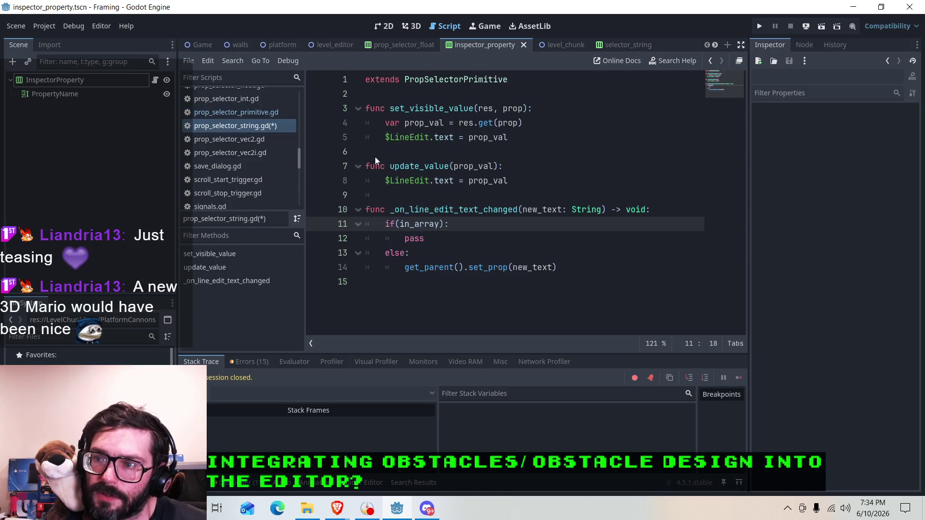
key("Return")
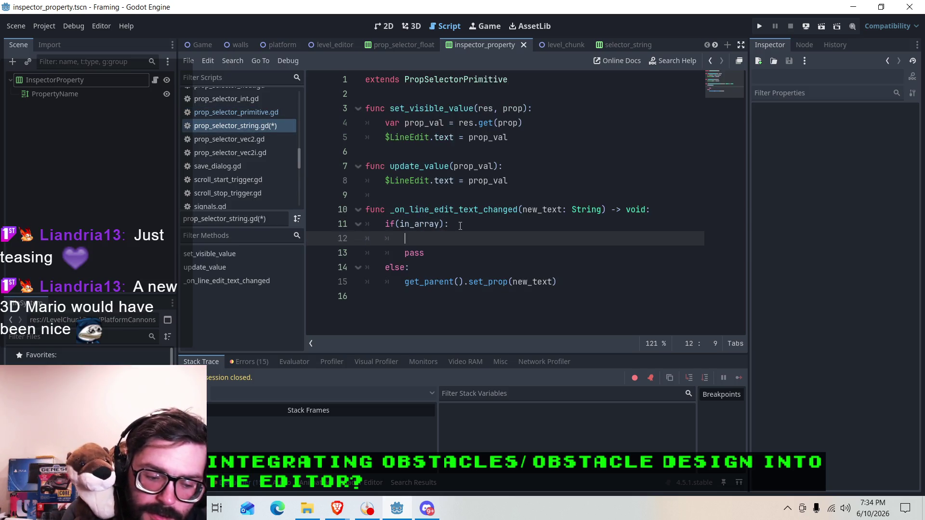
type("array")
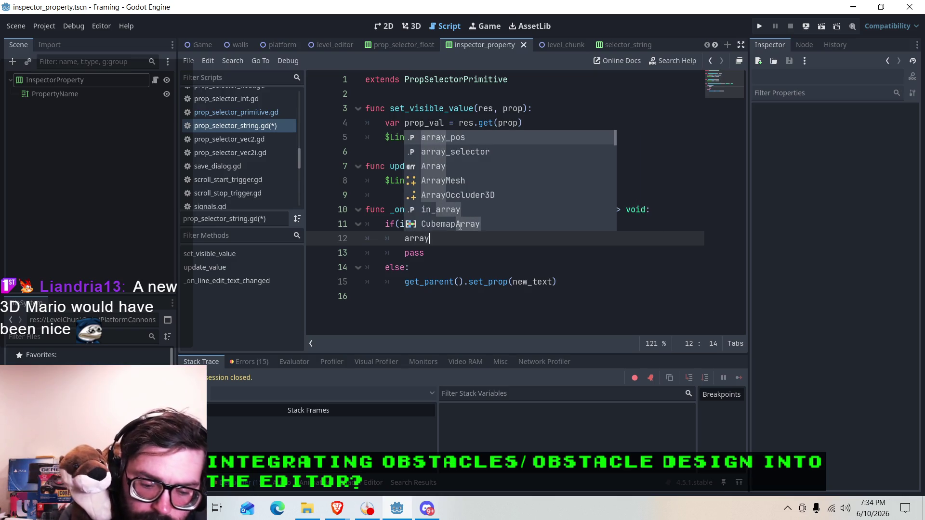
type("_select")
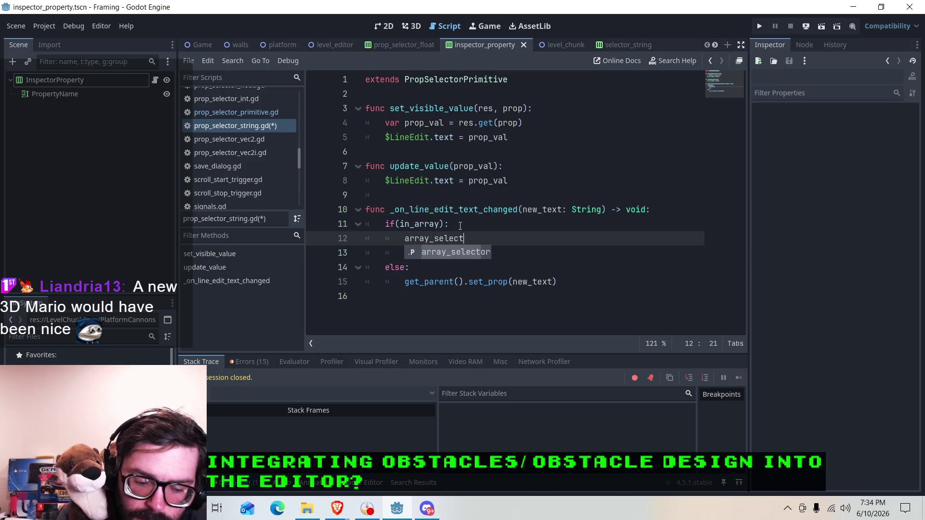
key("Return")
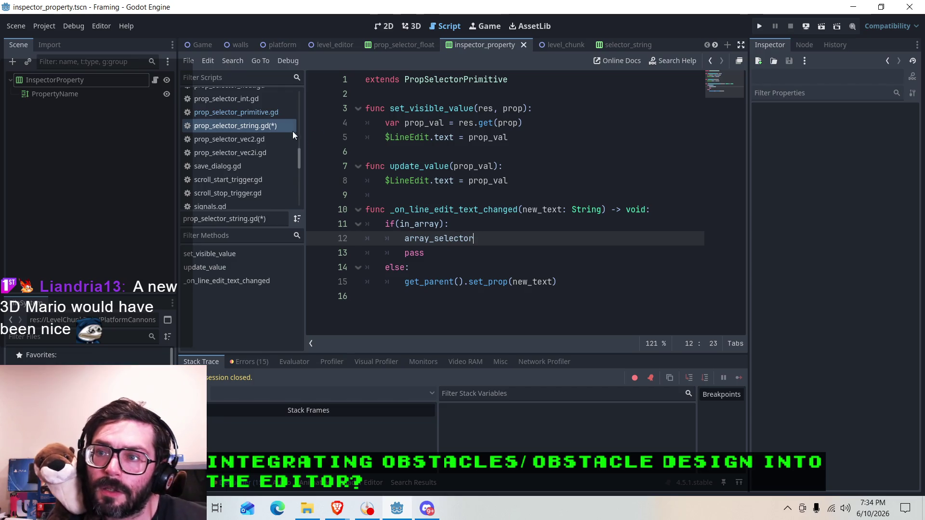
left_click(254, 113)
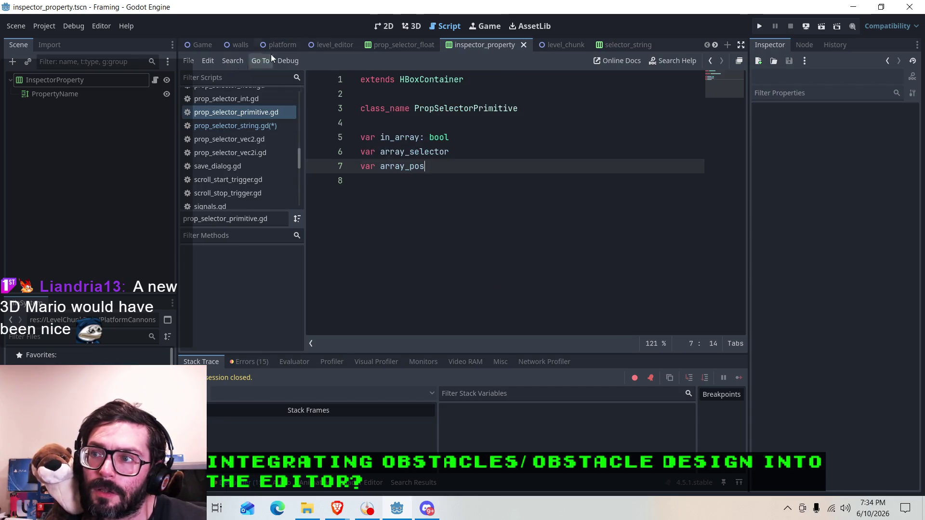
Step: Open prop_selector_array.tscn from res://Scenes/LevelEditor and bring up the ArraySelector's script
left_click(380, 44)
left_click(480, 45)
left_click(386, 26)
left_click(16, 26)
left_click(36, 65)
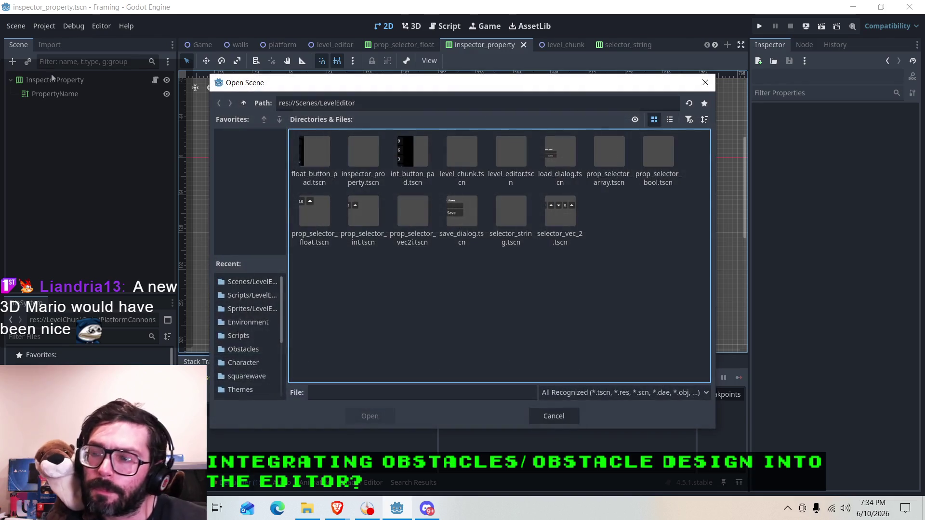
left_click(470, 222)
left_click(416, 221)
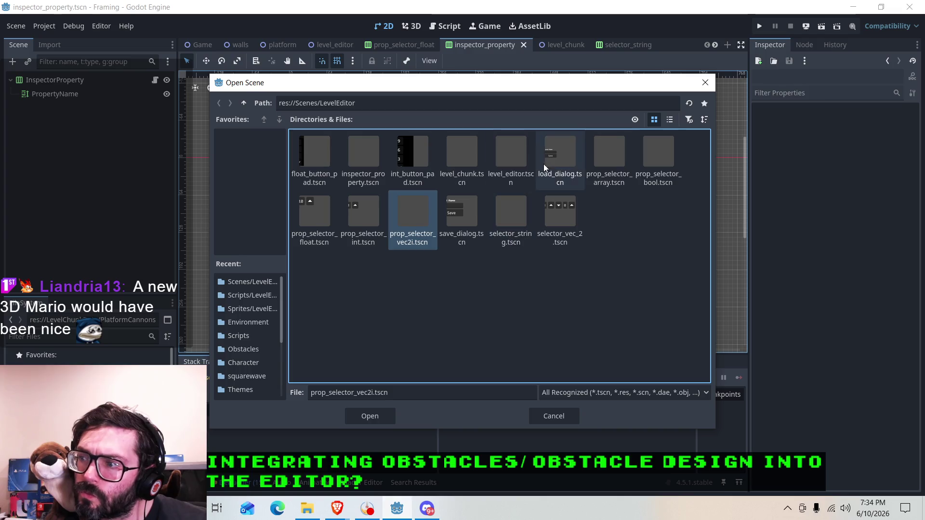
double_click(612, 164)
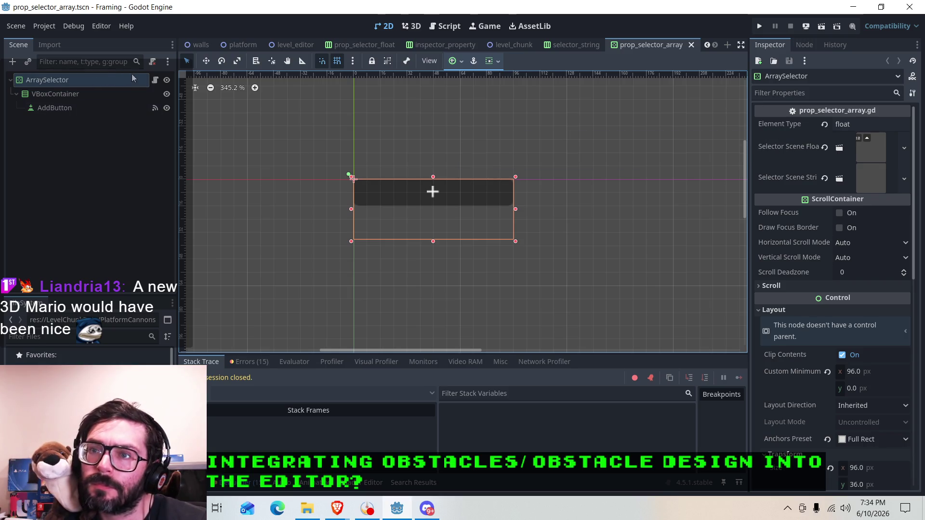
left_click(155, 81)
Step: Read up and down through prop_selector_array.gd, then go back to prop_selector_string.gd's line 12
scroll(468, 203, "up", 15)
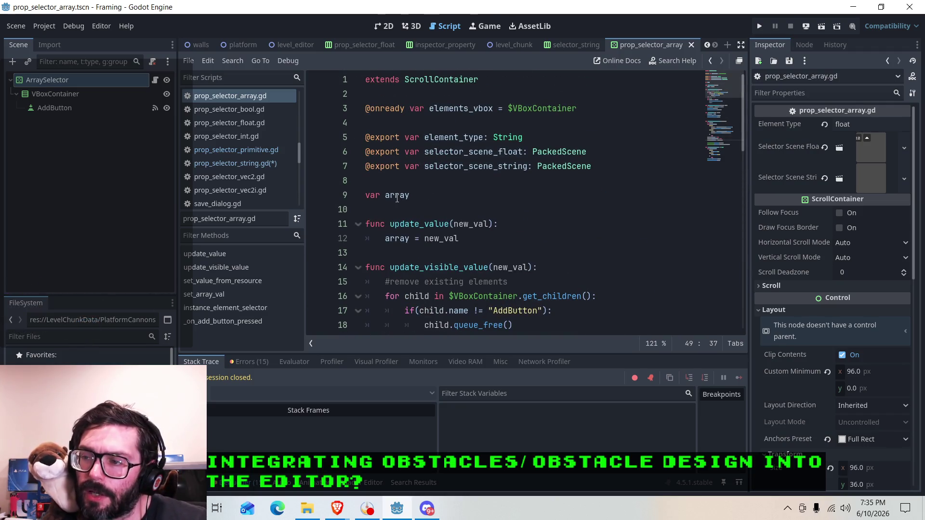
scroll(410, 197, "down", 5)
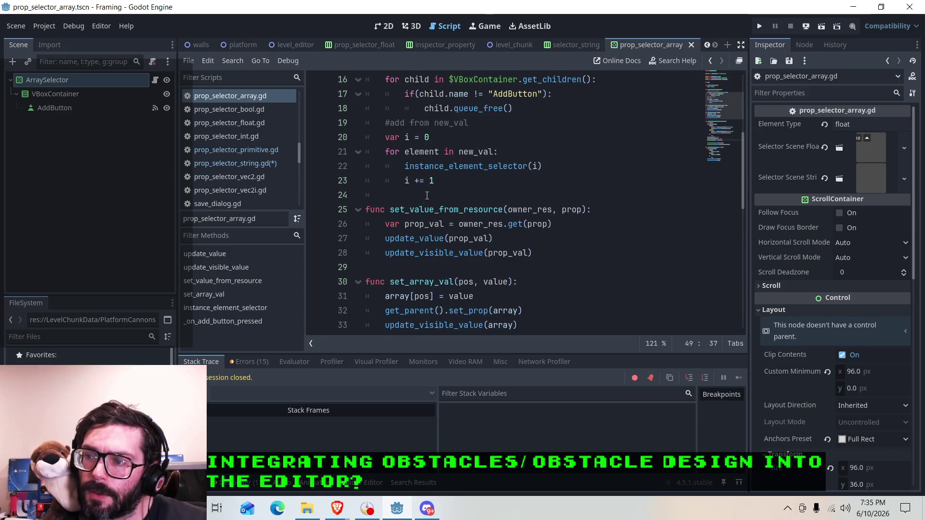
scroll(427, 195, "down", 10)
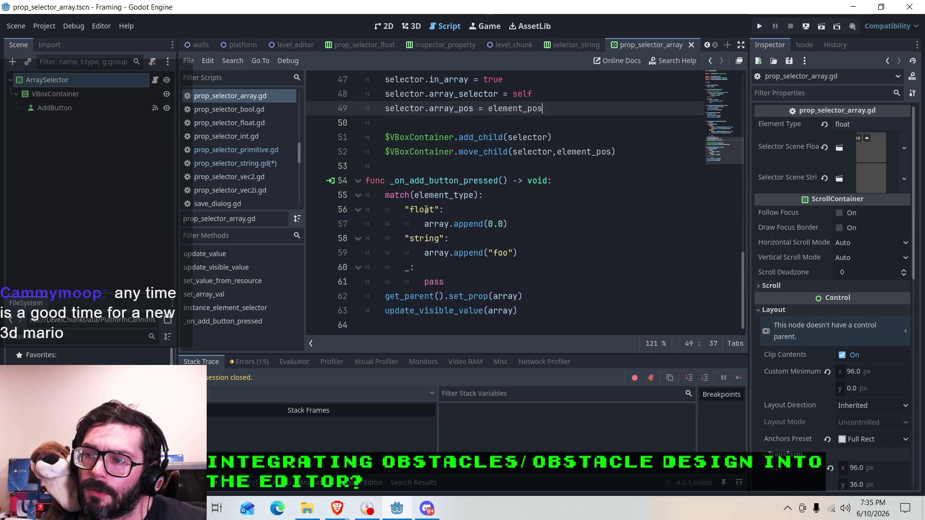
scroll(427, 227, "up", 13)
scroll(429, 248, "up", 2)
scroll(425, 247, "down", 11)
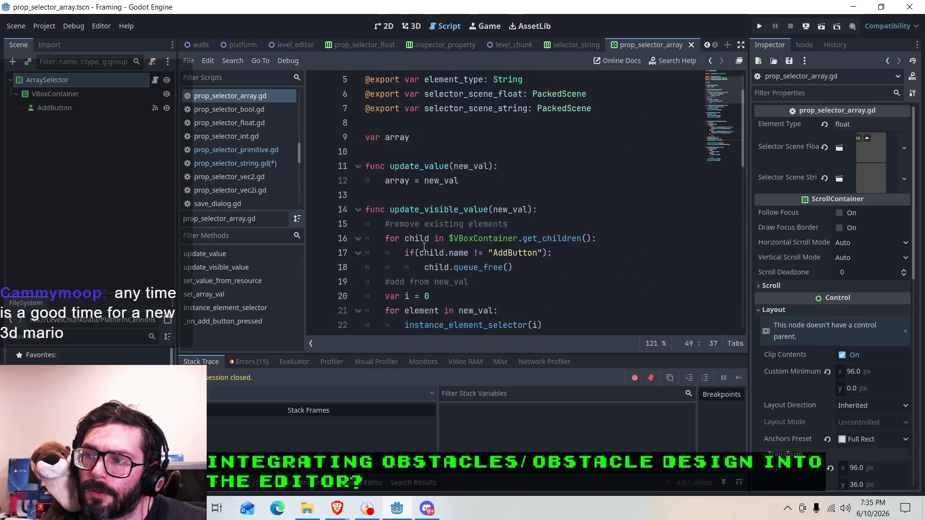
scroll(416, 245, "up", 4)
scroll(415, 245, "down", 7)
scroll(414, 245, "down", 1)
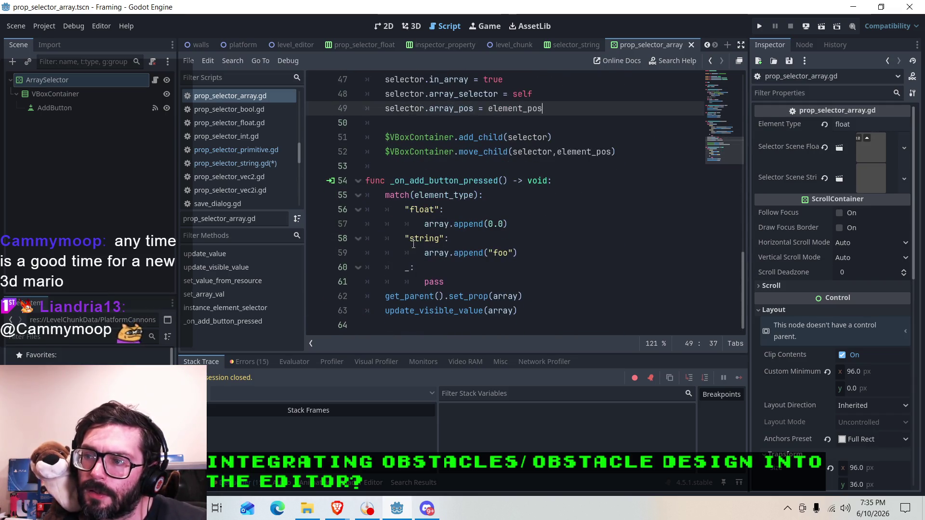
scroll(410, 244, "up", 10)
scroll(408, 244, "up", 5)
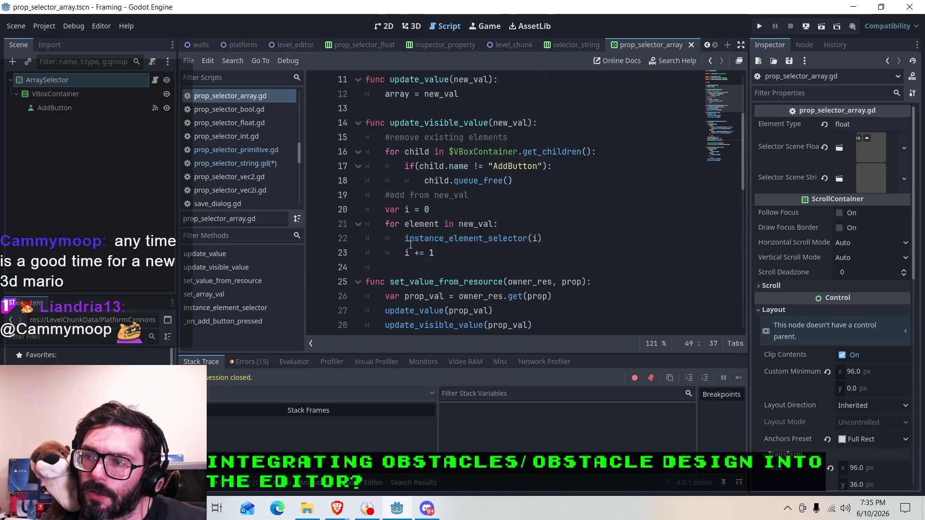
left_click(249, 164)
Step: Complete line 12 as array_selector.array[array_pos] = new_text, checking names in prop_selector_primitive.gd
type(".array")
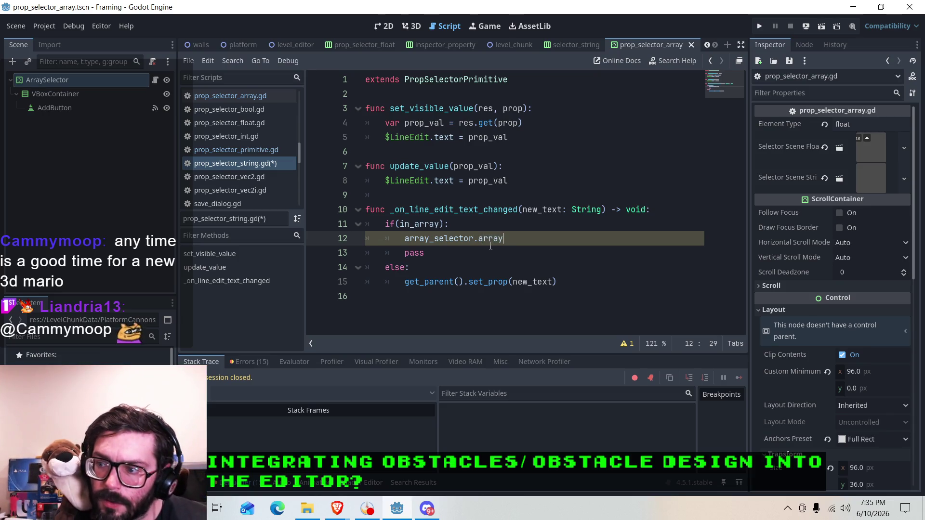
type("[")
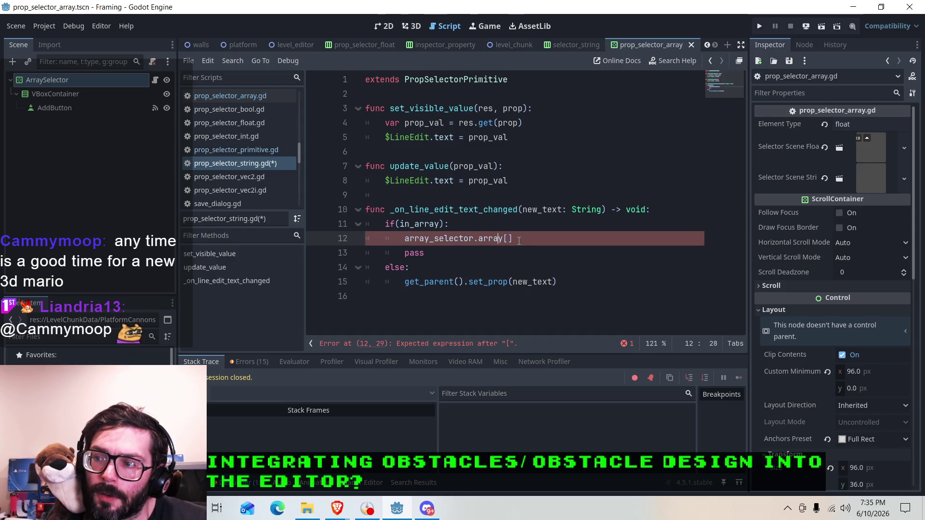
left_click(244, 150)
left_click(255, 163)
type("array_")
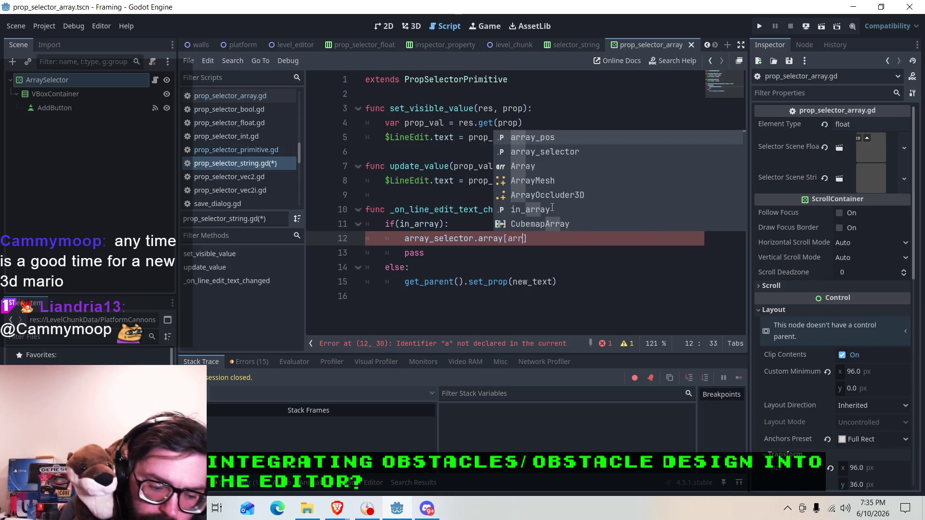
type("pos] ")
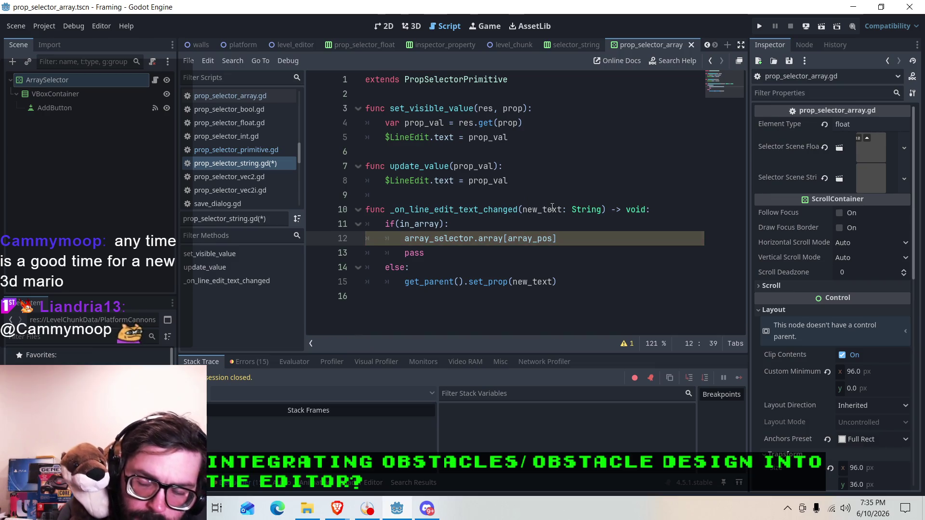
type("= new_text")
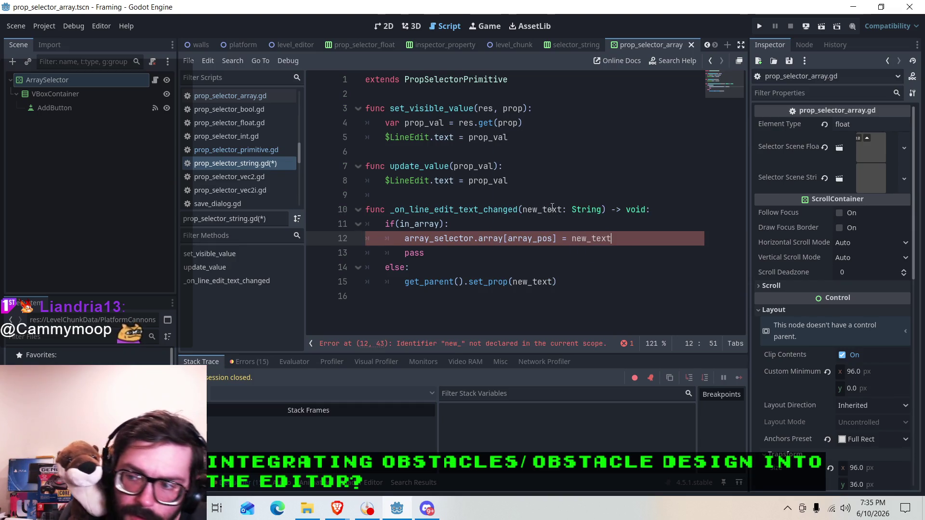
key("Down")
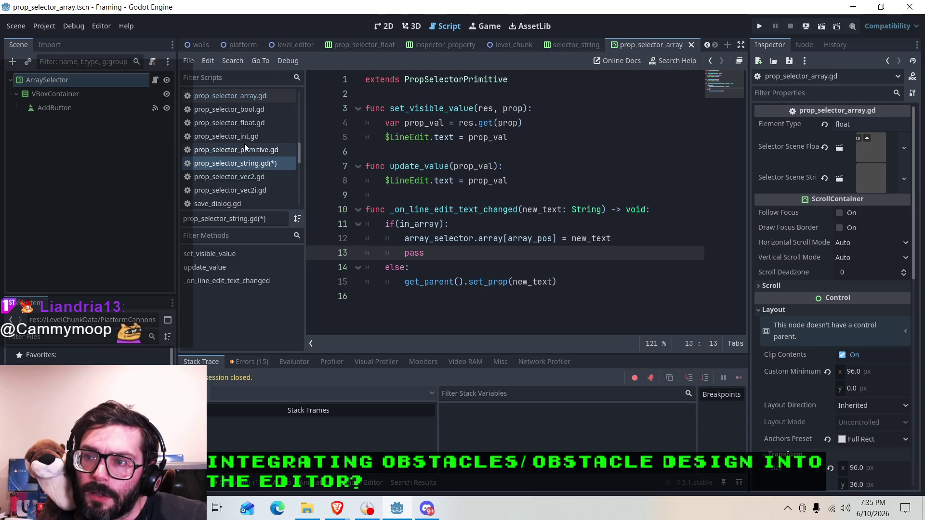
left_click(253, 98)
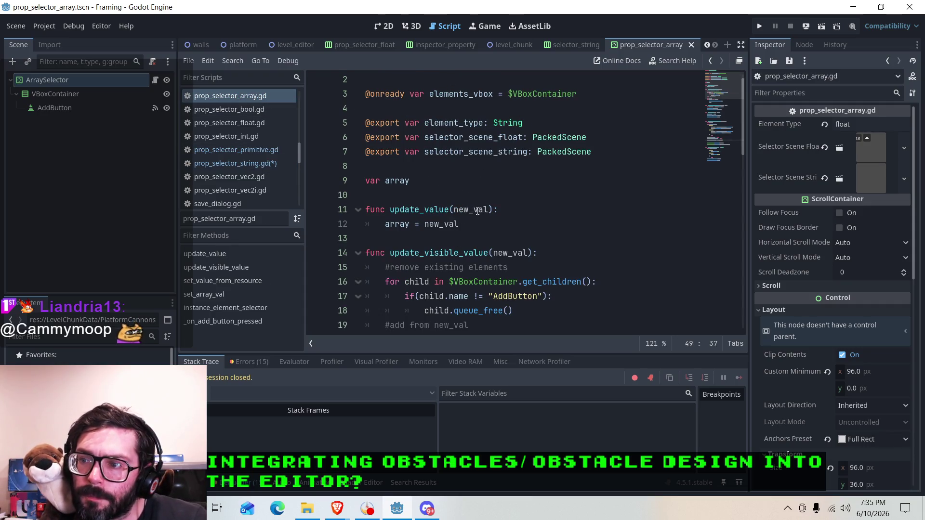
Step: Look over the array = new_val line and update_visible_value in prop_selector_array.gd
left_click(465, 221)
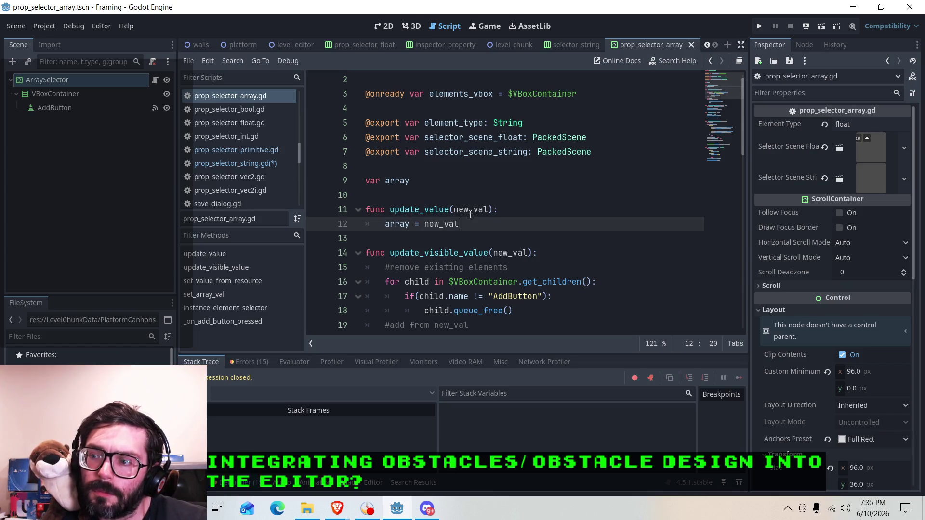
left_click(420, 207)
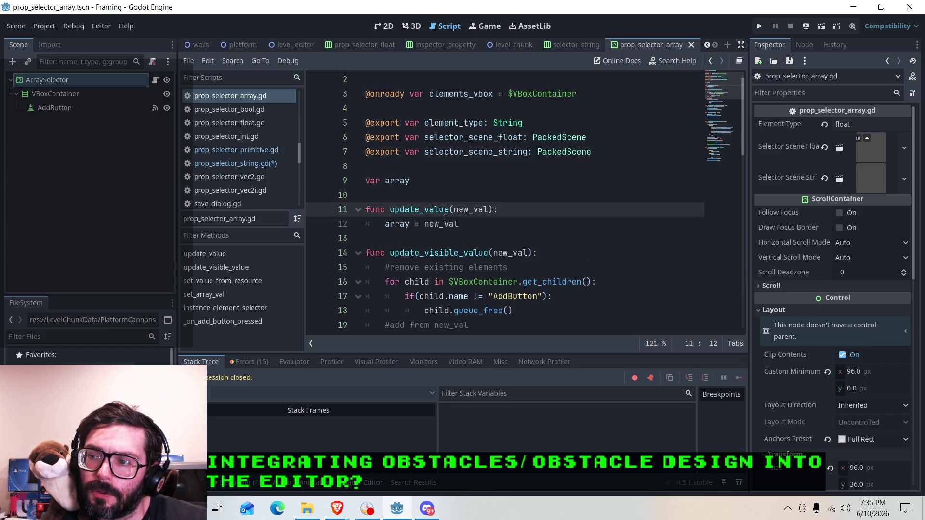
left_click(430, 211)
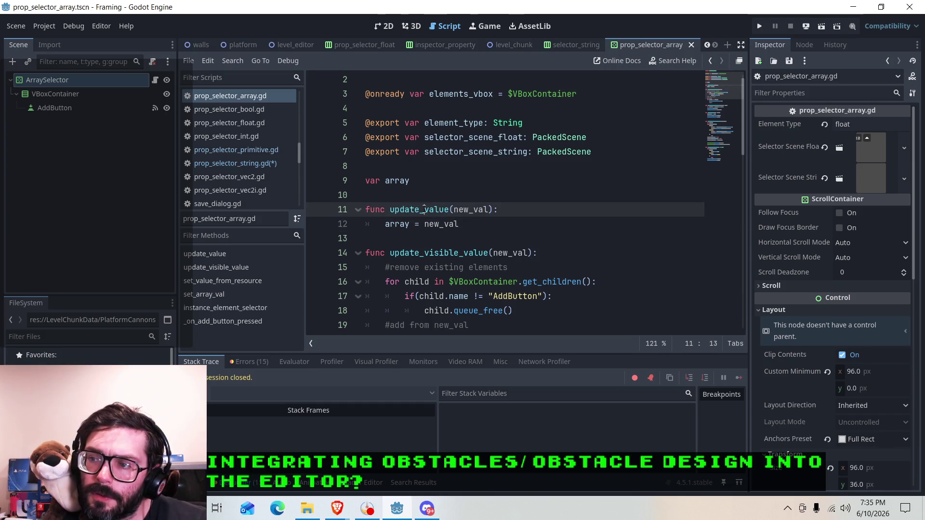
key("Left")
key("Left")
key("Left")
scroll(491, 225, "down", 1)
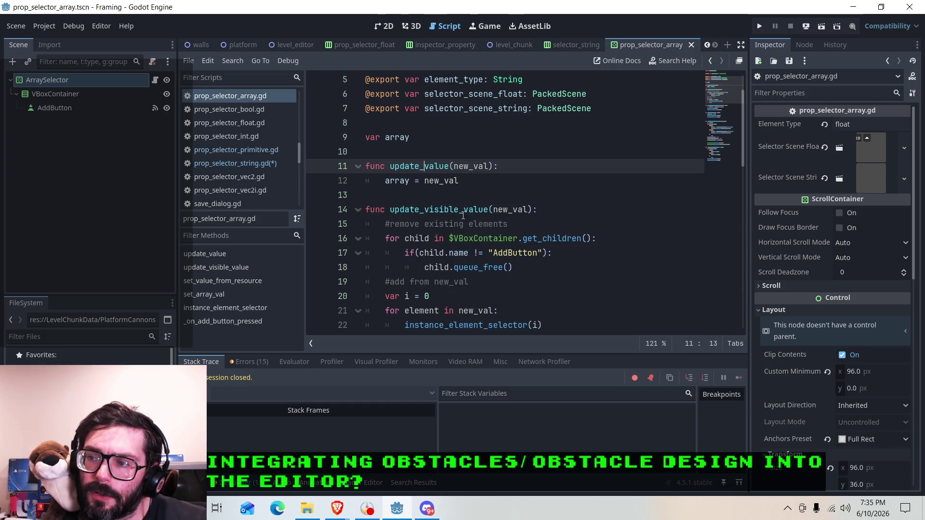
left_click(474, 175)
scroll(490, 195, "down", 1)
scroll(490, 194, "down", 1)
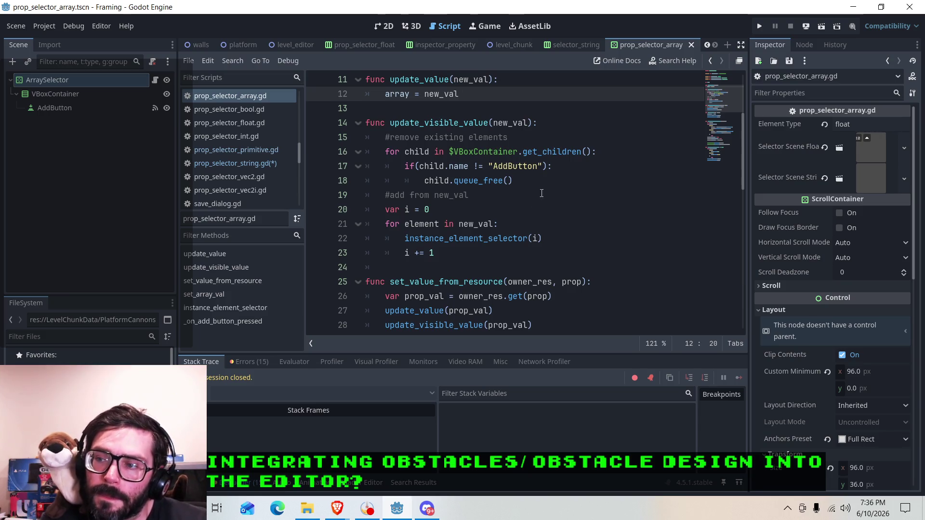
left_click(521, 227)
Step: Copy update_visible_value(new_val) and select the pass placeholder on line 13 of prop_selector_string.gd
left_click_drag(390, 123, 533, 123)
right_click(470, 119)
left_click(481, 195)
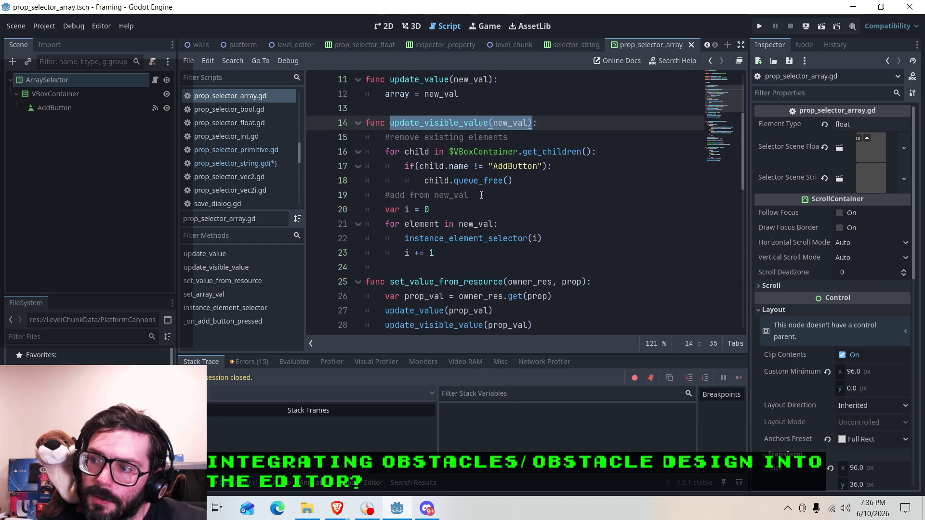
left_click(245, 164)
left_click_drag(425, 252, 406, 253)
Step: Replace pass on line 13 with array_selector.update_visible_value(array_selector.array)
type("array_select")
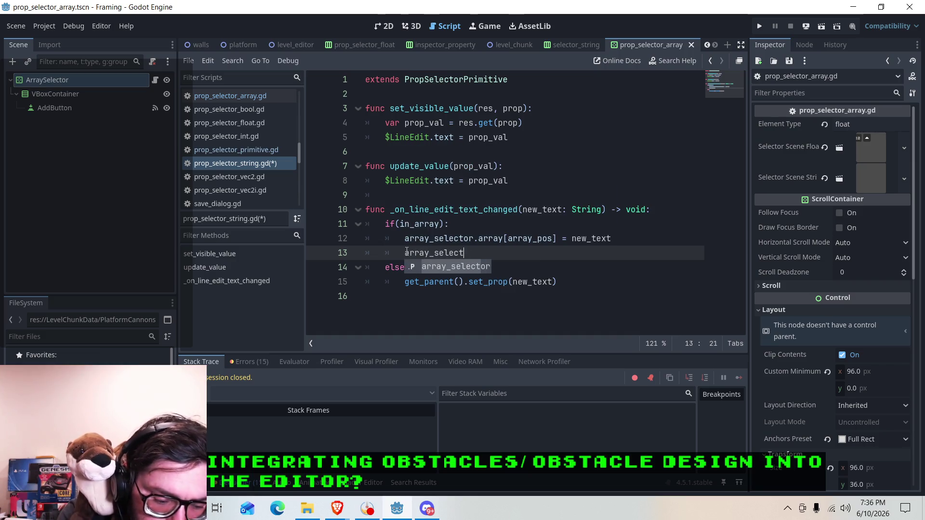
key("Return")
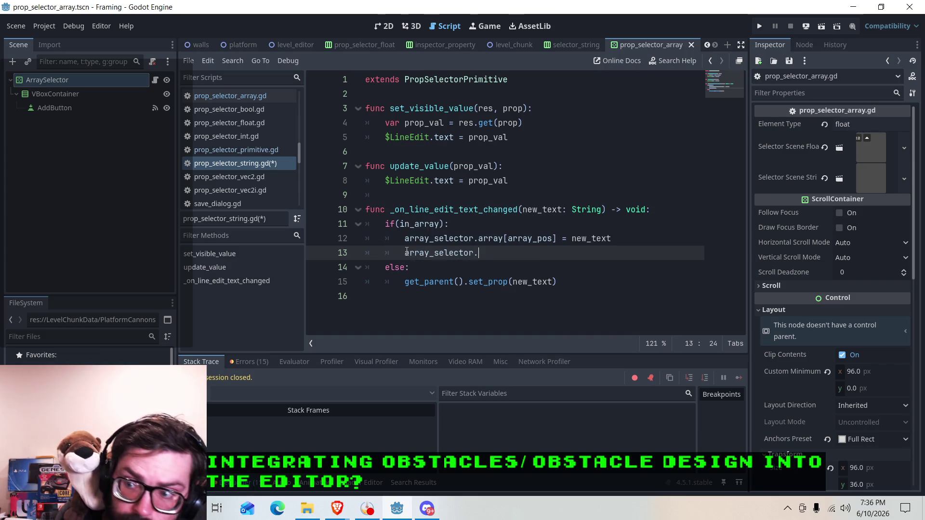
key("ctrl+v")
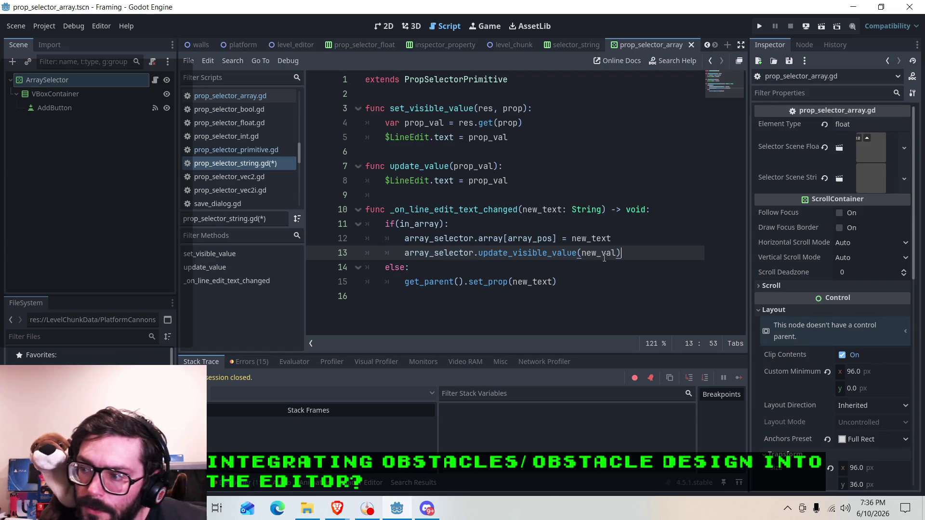
left_click_drag(617, 254, 582, 254)
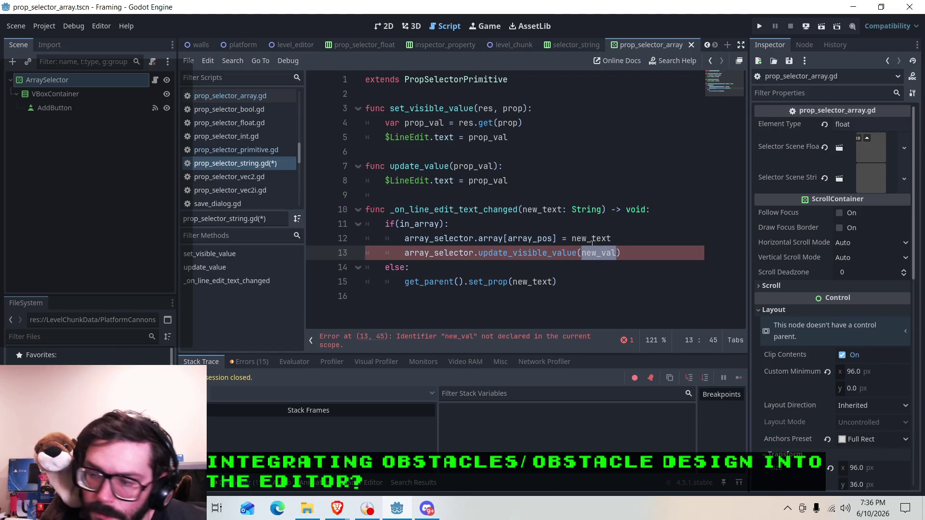
type("array_selector")
key("Return")
type(".")
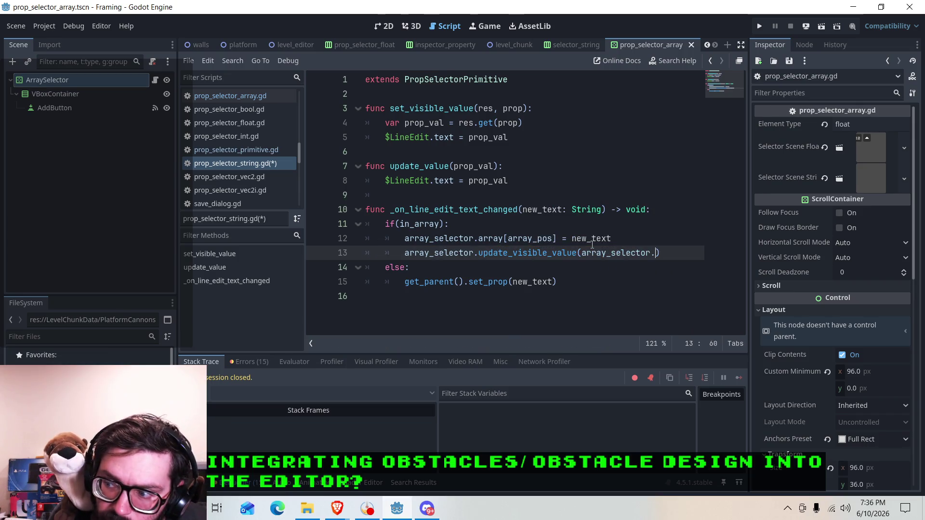
type("array")
key("BackSpace")
key("BackSpace")
key("BackSpace")
type("ray")
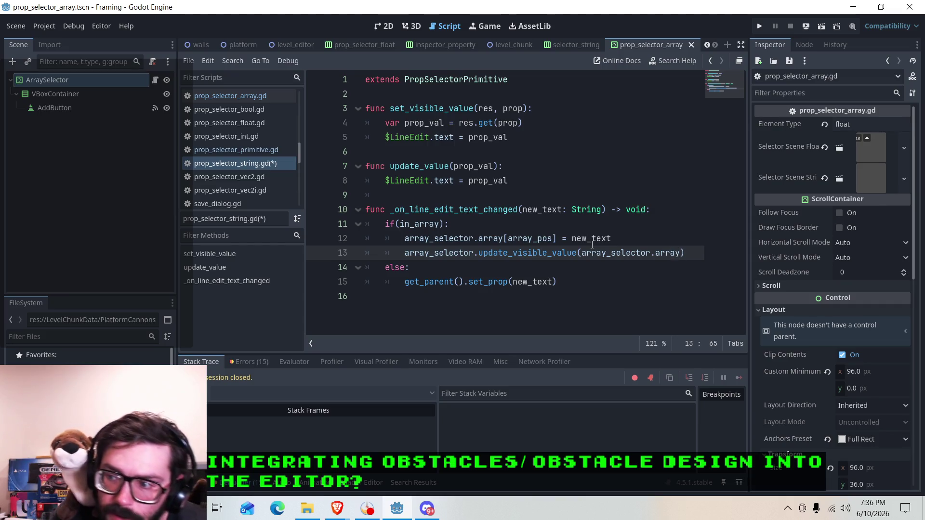
Step: Go over the new_text and array_pos parts of lines 12 and 13, then save with Ctrl+S
left_click(599, 253)
left_click(483, 253)
left_click_drag(458, 255, 583, 254)
left_click(597, 254)
left_click_drag(425, 239, 611, 239)
left_click(578, 239)
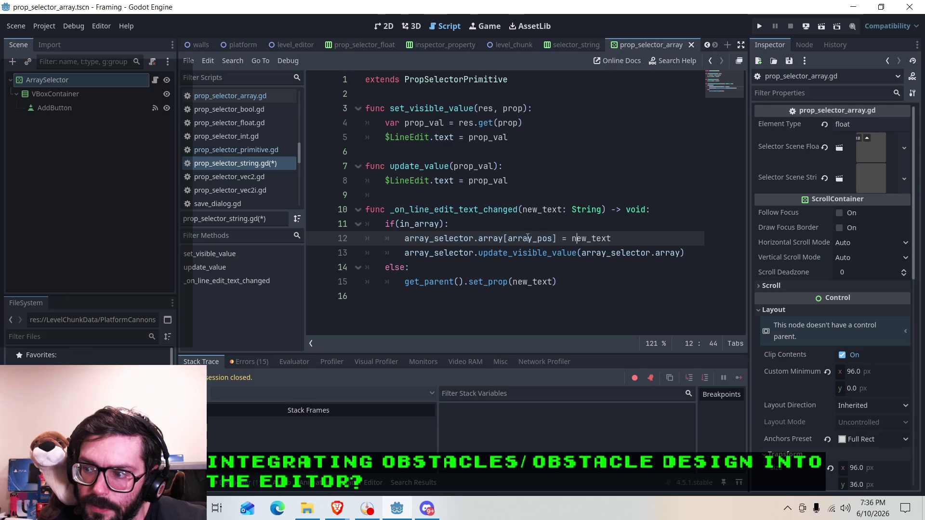
left_click_drag(484, 238, 549, 238)
left_click_drag(611, 238, 572, 238)
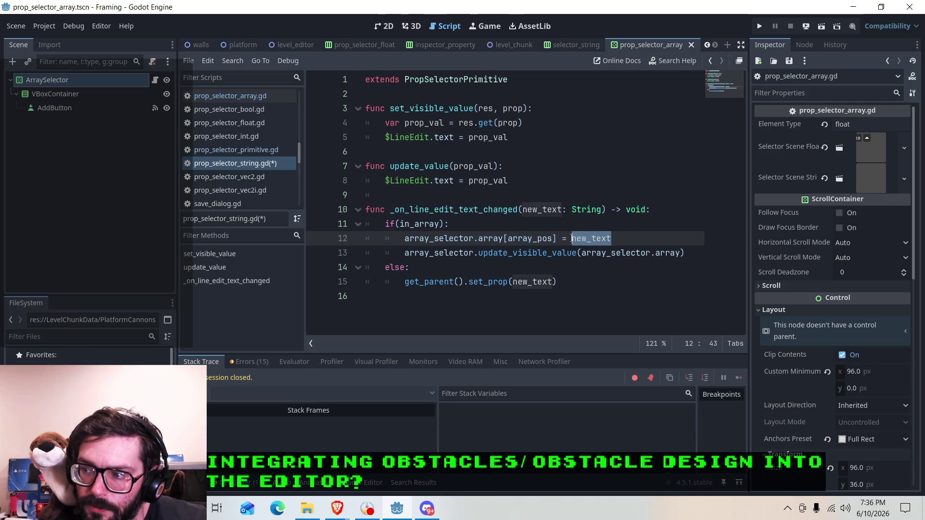
left_click(695, 254)
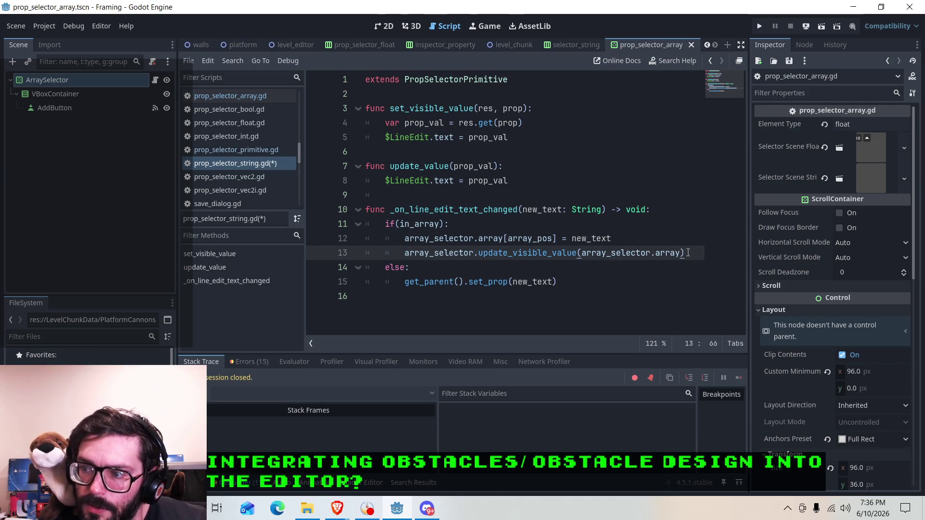
left_click(518, 239)
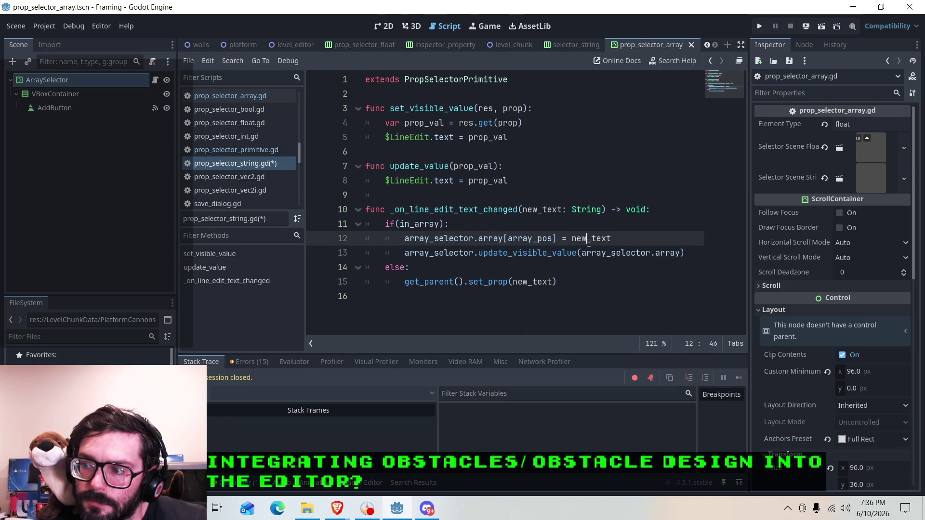
left_click(464, 253)
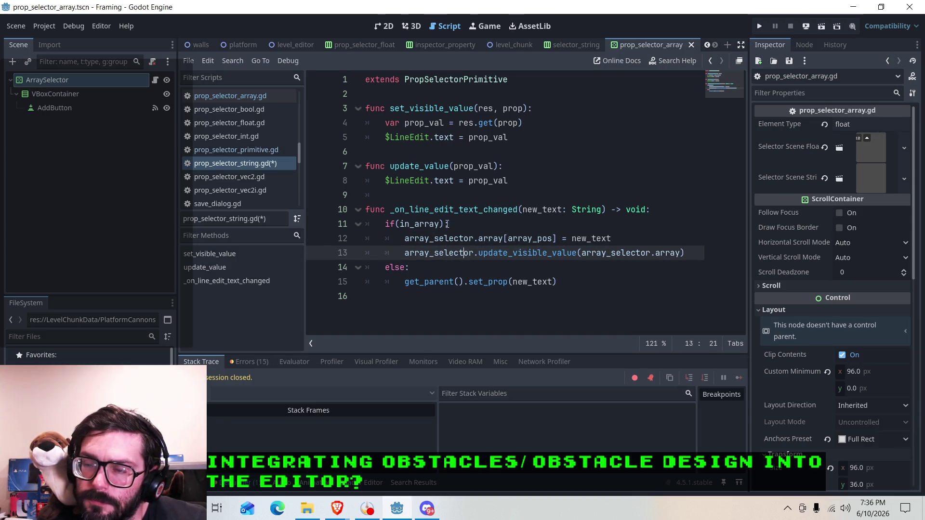
key("ctrl+s")
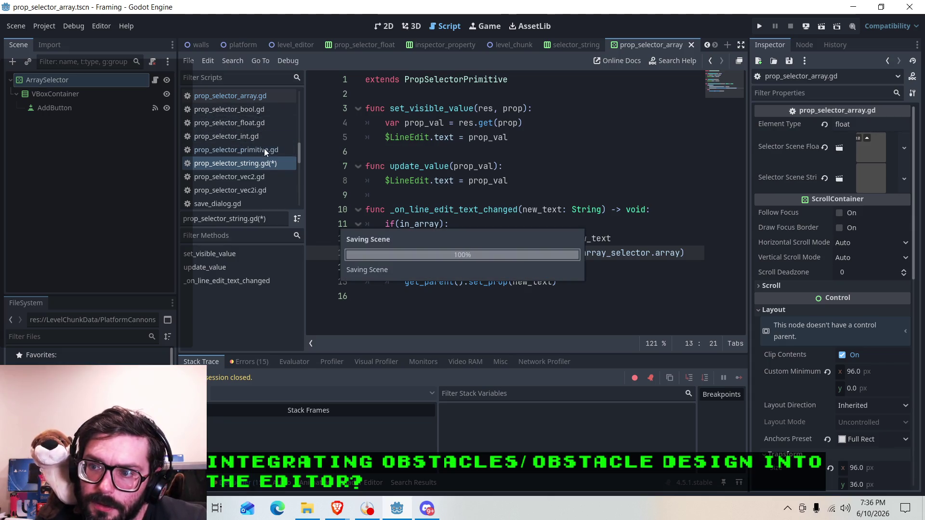
left_click(495, 284)
double_click(487, 282)
left_click(504, 282)
left_click_drag(507, 282, 469, 283)
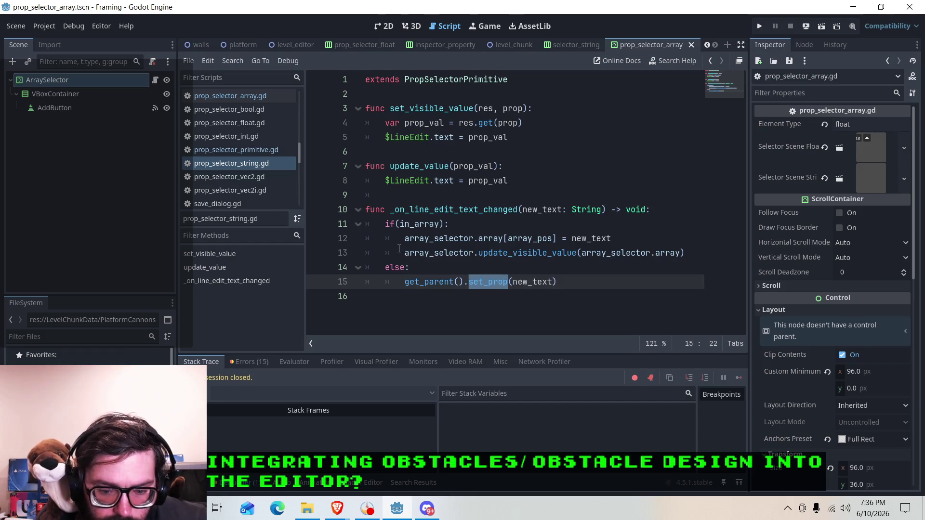
mouse_move(397, 247)
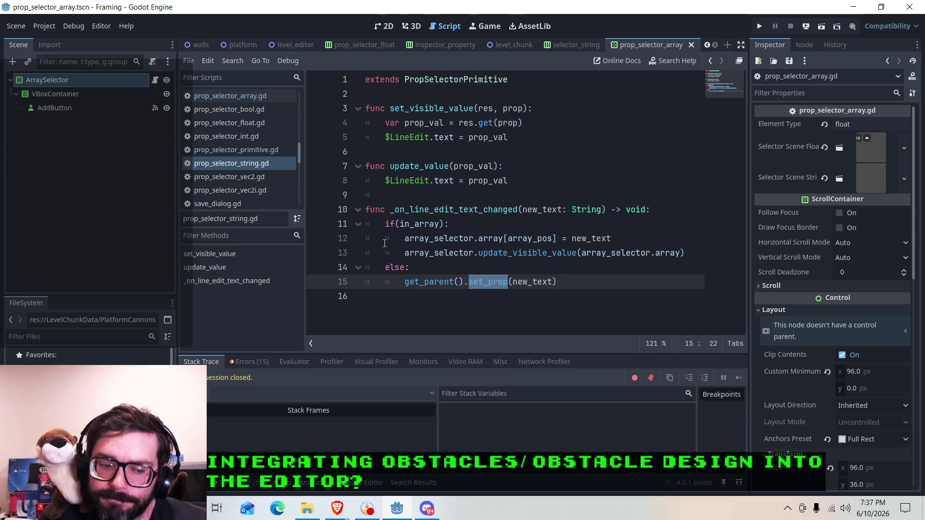
left_click(462, 227)
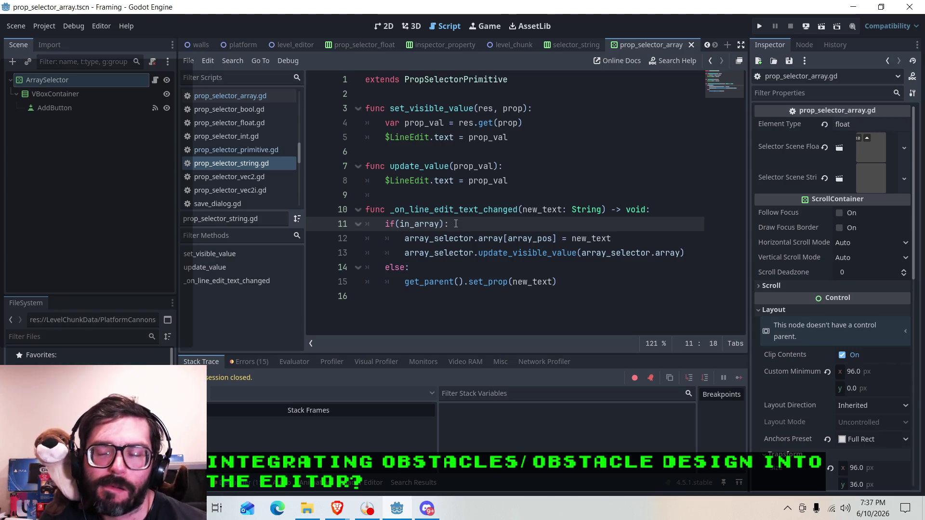
left_click(665, 213)
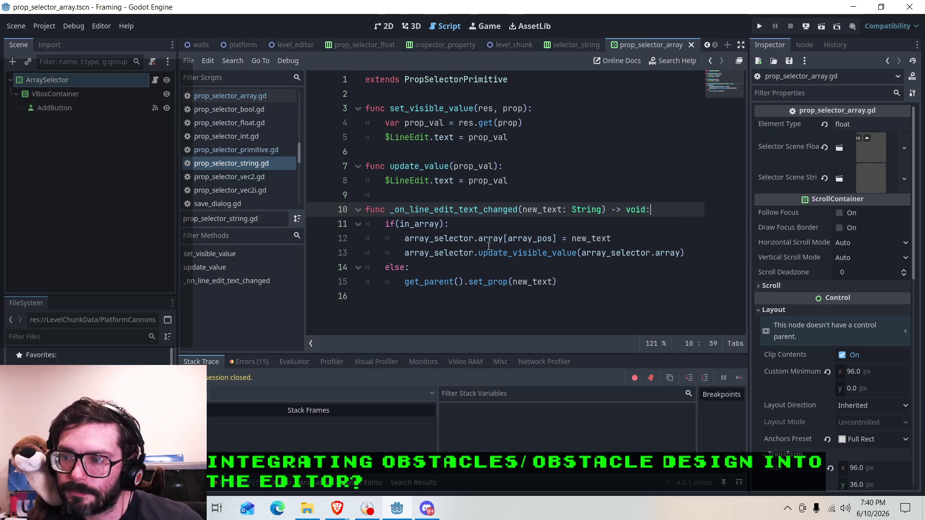
left_click(489, 227)
left_click(631, 238)
key("Down")
key("Down")
key("Down")
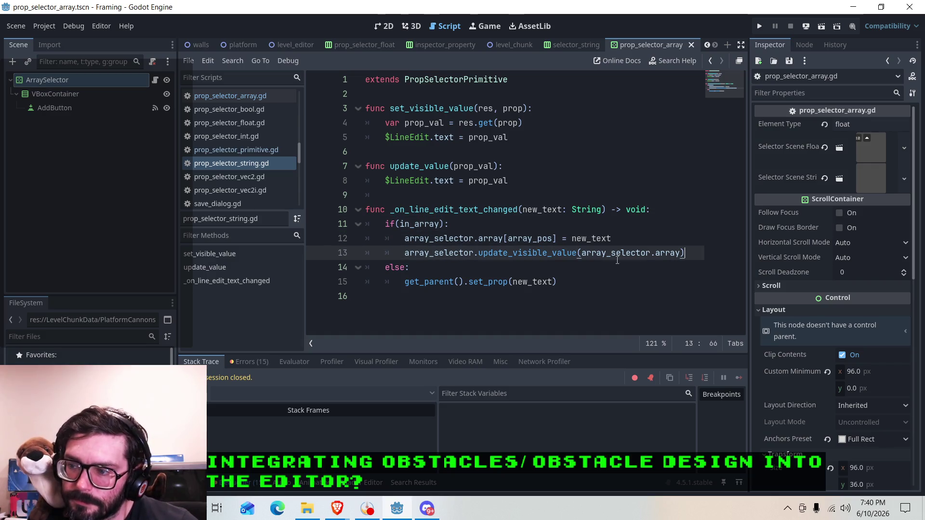
key("Up")
key("Up")
key("Up")
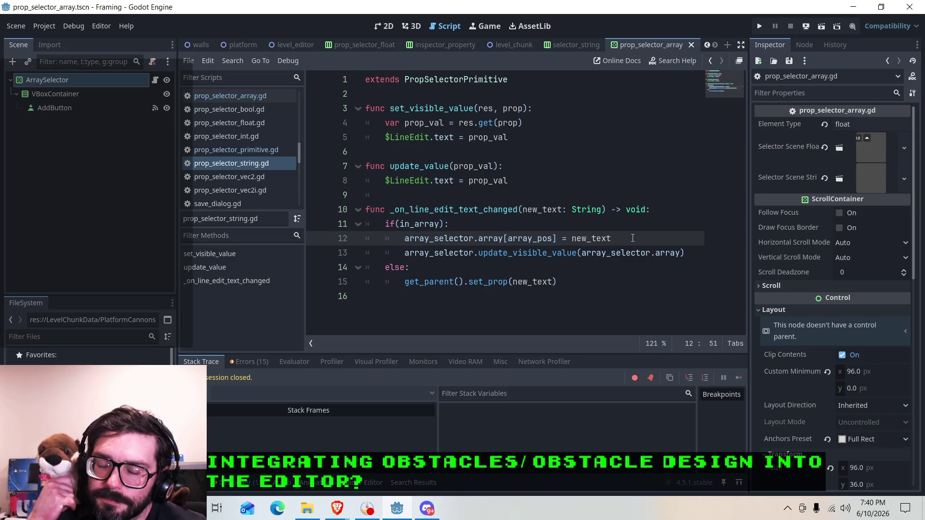
left_click(516, 226)
key("Up")
key("Up")
key("Up")
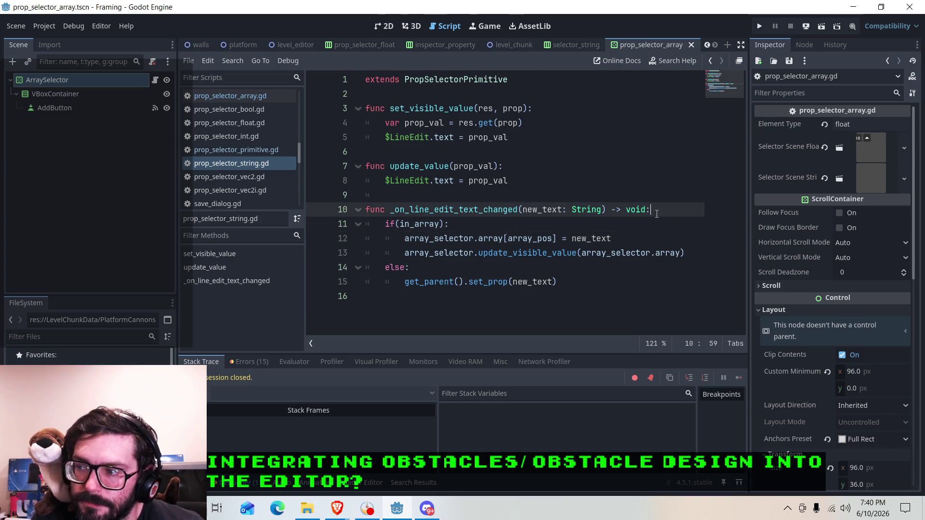
key("End")
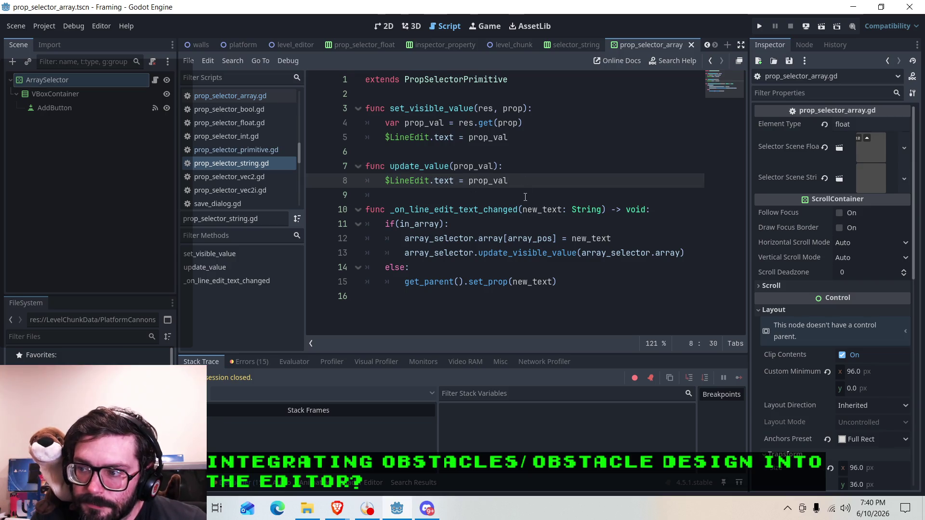
left_click(525, 196)
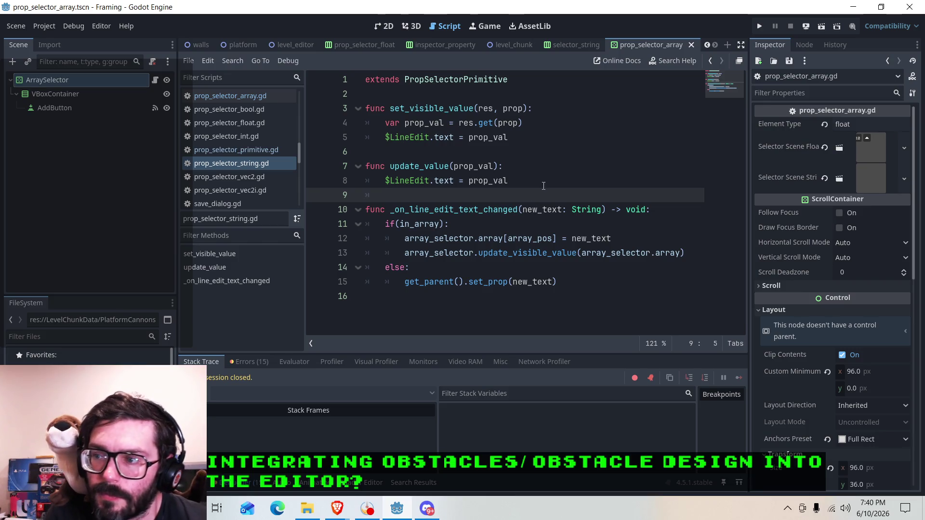
left_click(460, 254)
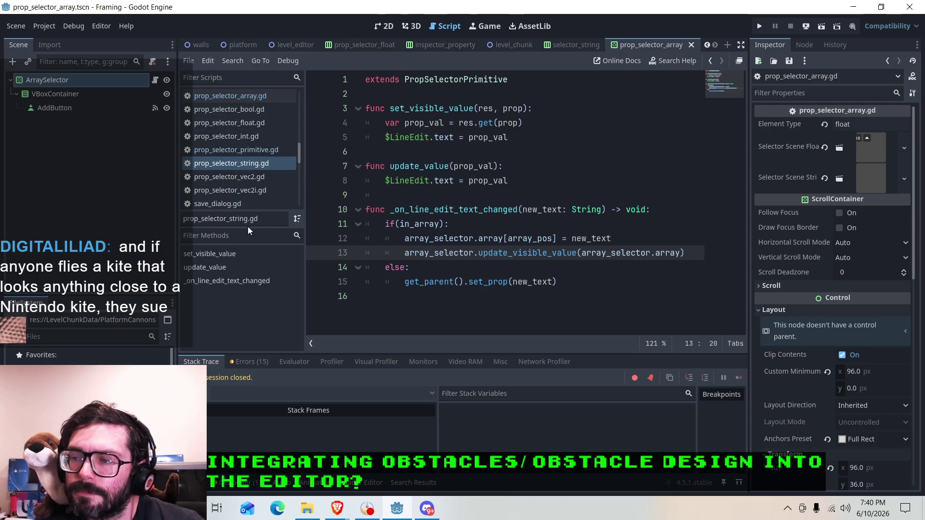
scroll(223, 205, "up", 5)
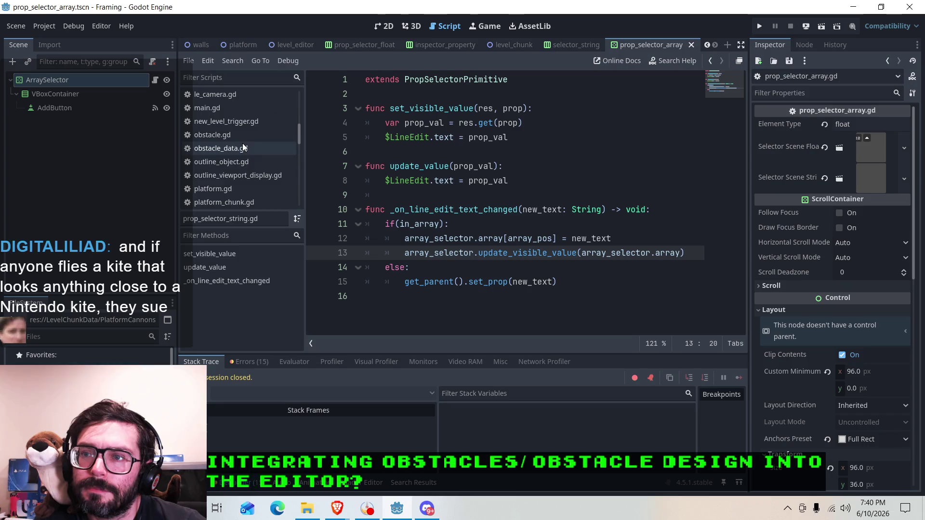
Step: Copy the owner_resource.set call from line 70 of inspector_property.gd
scroll(232, 118, "up", 3)
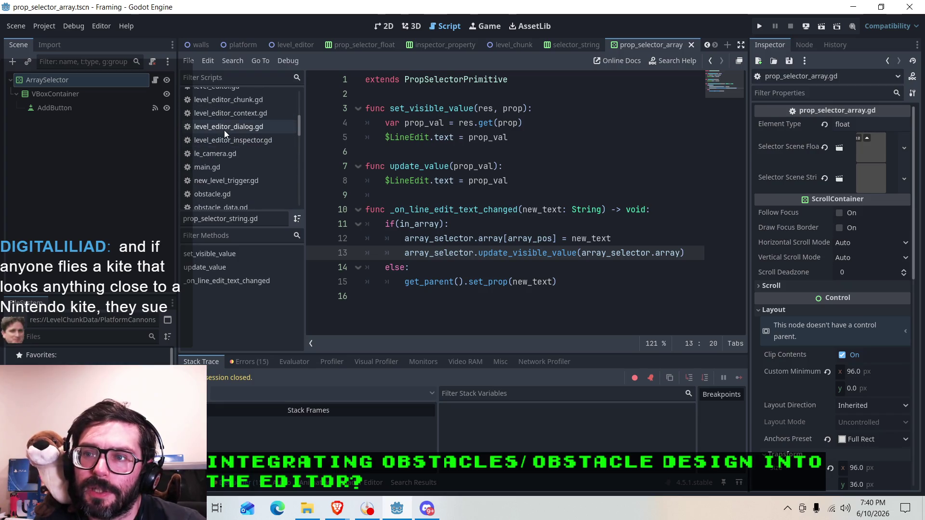
scroll(224, 130, "up", 4)
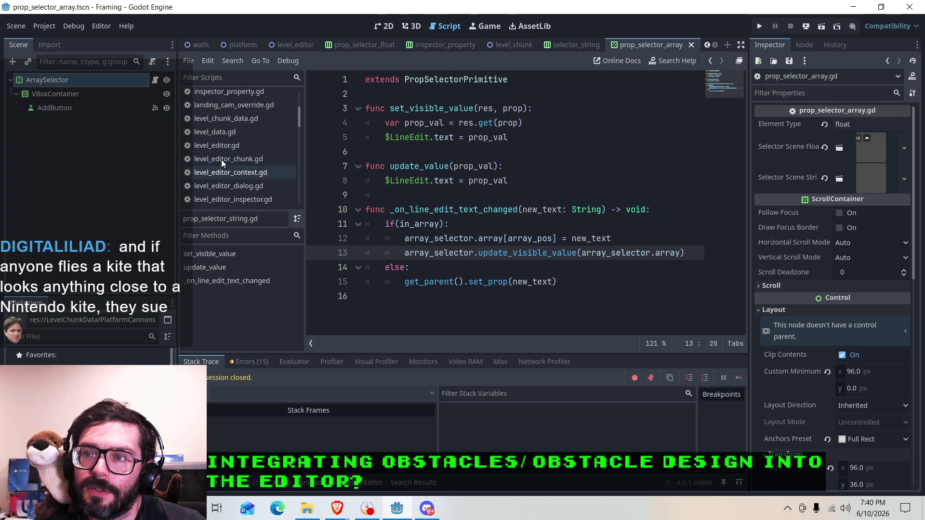
scroll(221, 115, "up", 2)
left_click(222, 121)
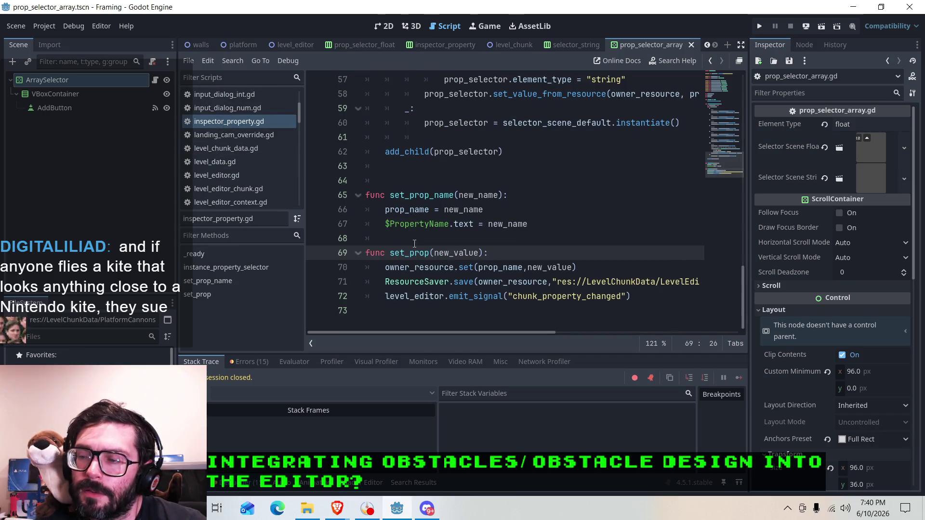
left_click(424, 268)
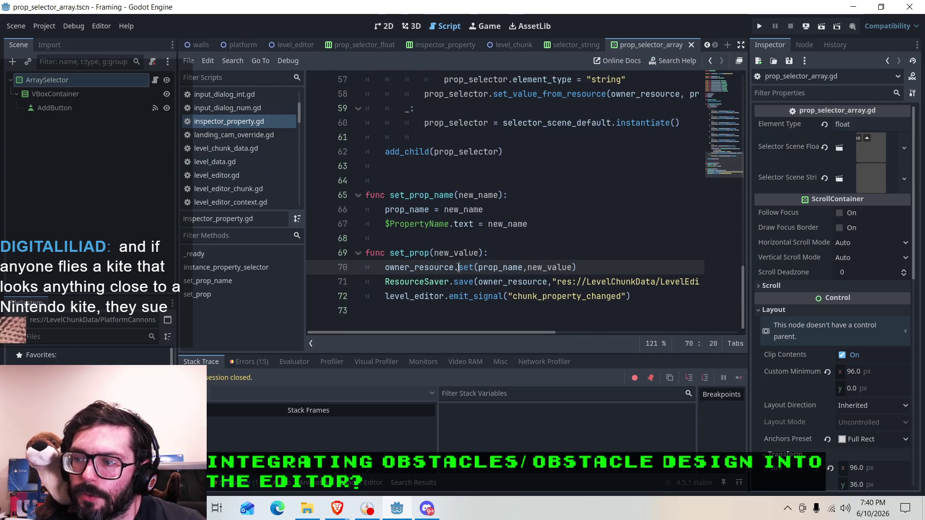
left_click_drag(578, 267, 385, 268)
right_click(418, 271)
left_click(432, 319)
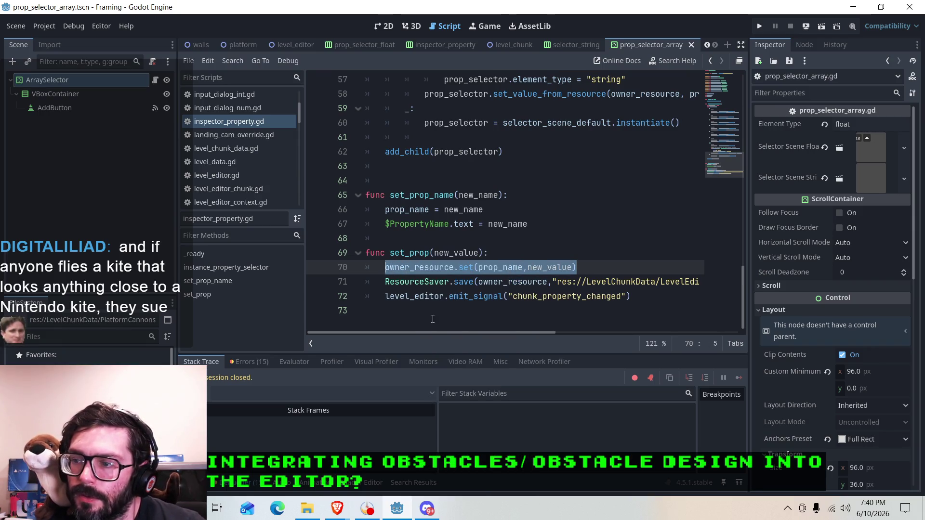
Step: Examine the set_array_val function and its update_visible_value call in prop_selector_array.gd
scroll(260, 154, "down", 5)
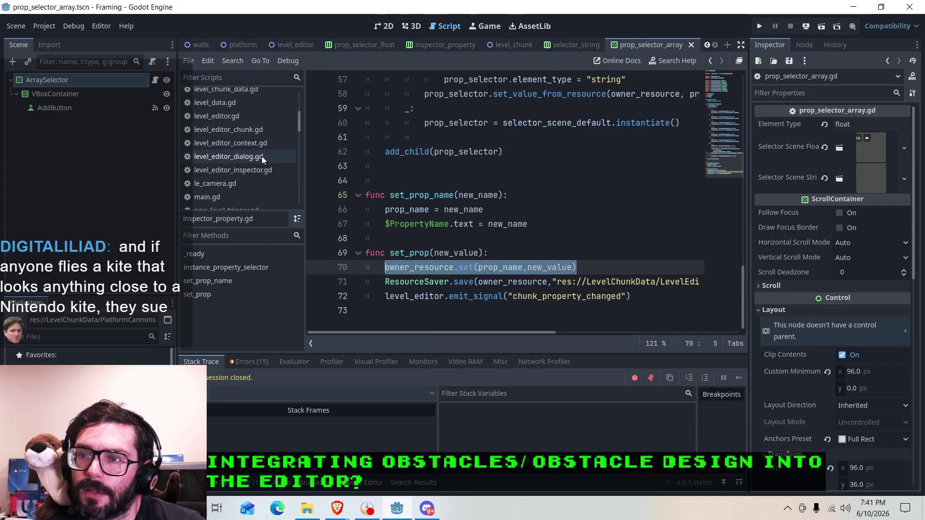
scroll(218, 187, "down", 3)
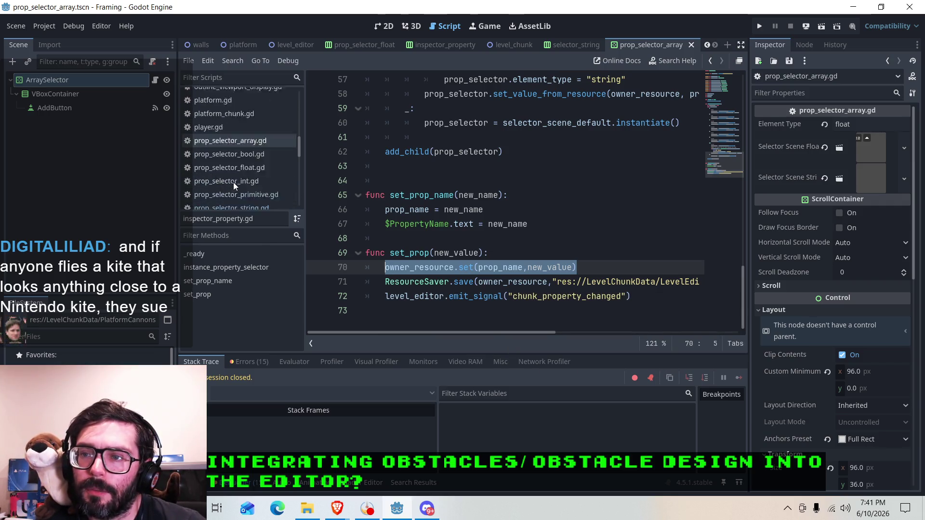
left_click(233, 126)
scroll(402, 220, "down", 2)
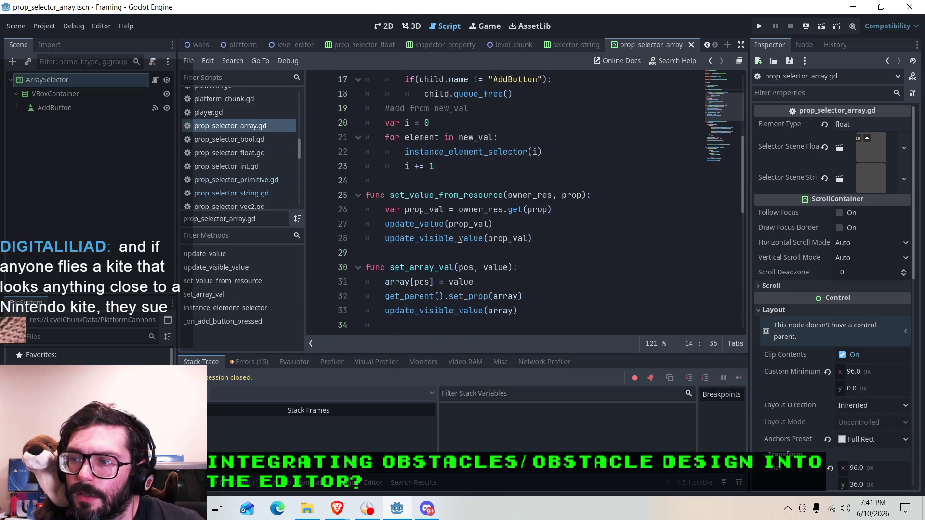
scroll(402, 219, "down", 1)
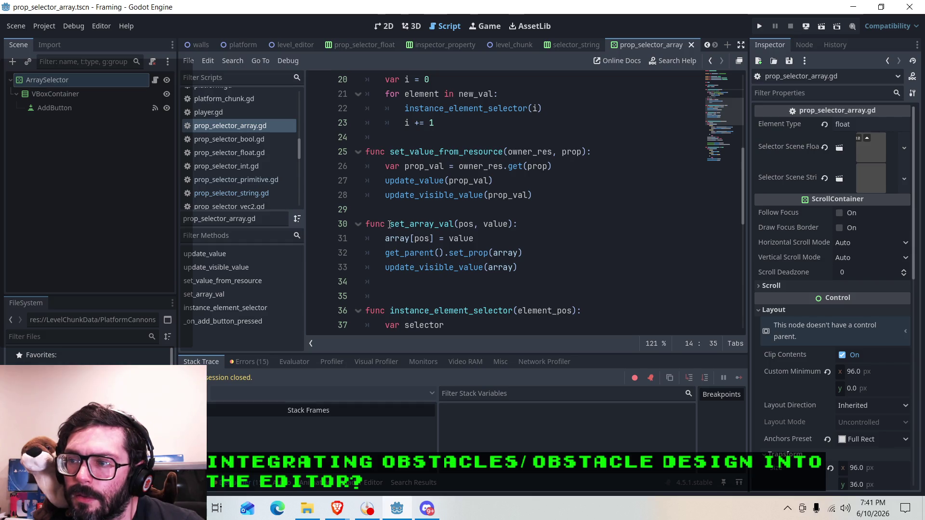
left_click(389, 224)
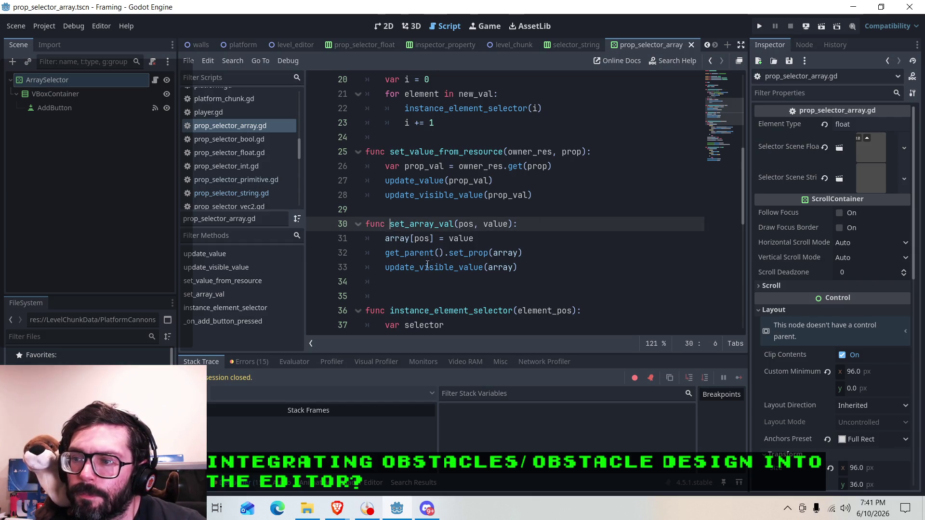
left_click(404, 268)
left_click(458, 254)
left_click(410, 238)
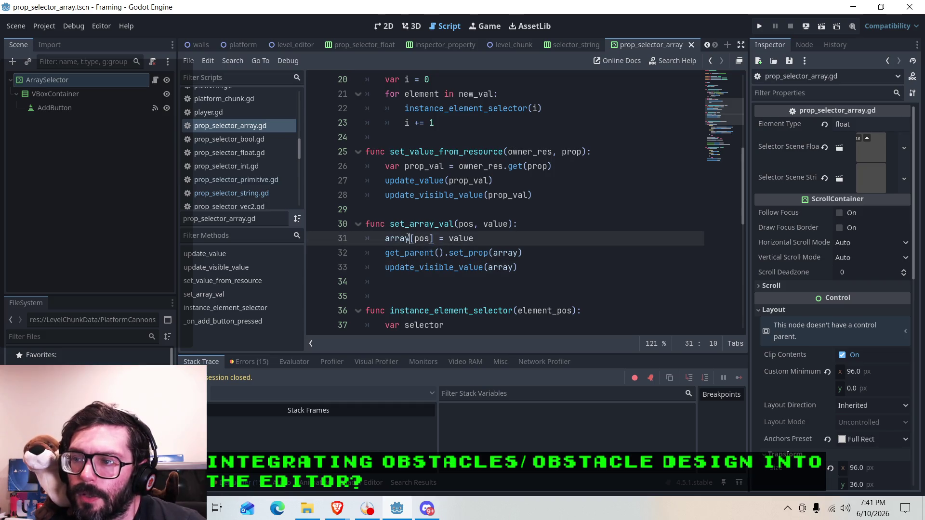
Step: Copy the set_array_val(pos, value) signature from line 30 and return to prop_selector_string.gd
left_click(390, 225)
left_click_drag(390, 224, 514, 227)
right_click(479, 219)
left_click(492, 297)
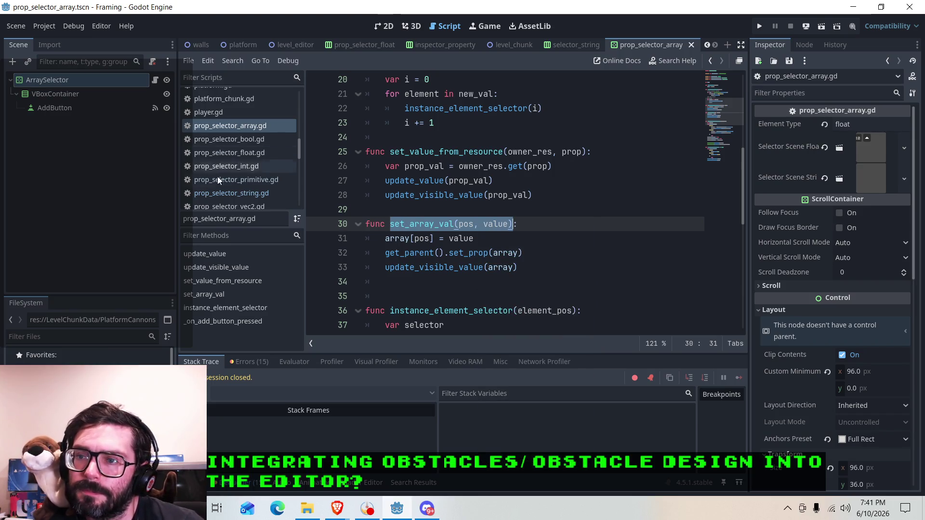
scroll(249, 186, "down", 2)
left_click(249, 164)
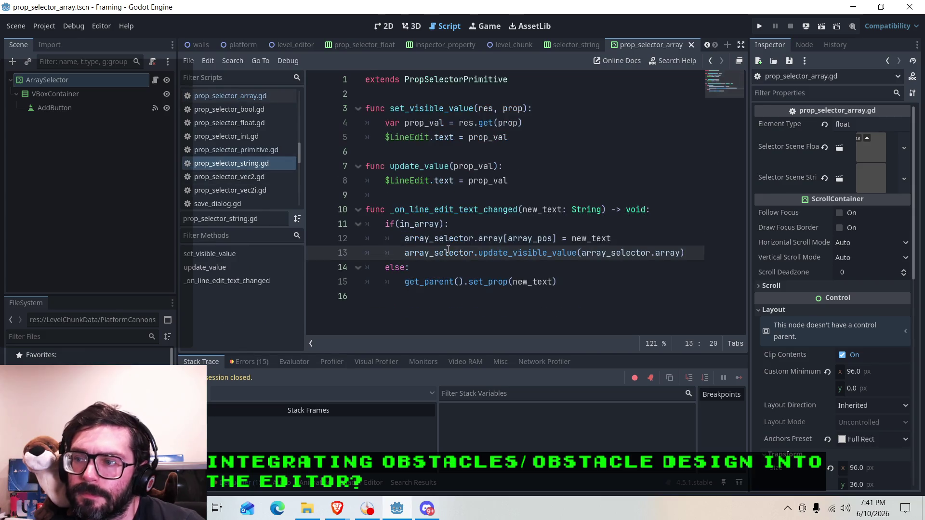
Step: Paste set_array_val after array_selector. on line 12 with arguments (array_pos, new_text)
left_click(441, 239)
left_click(479, 239)
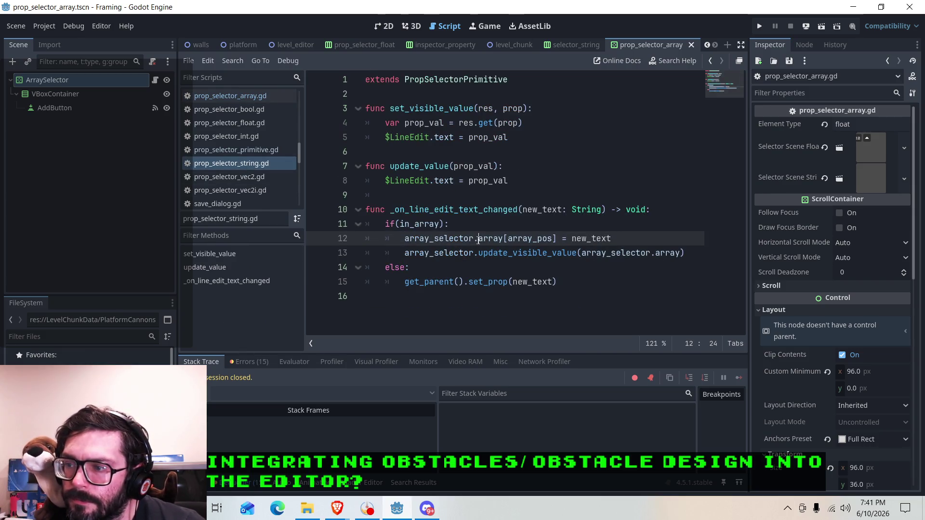
key("ctrl+v")
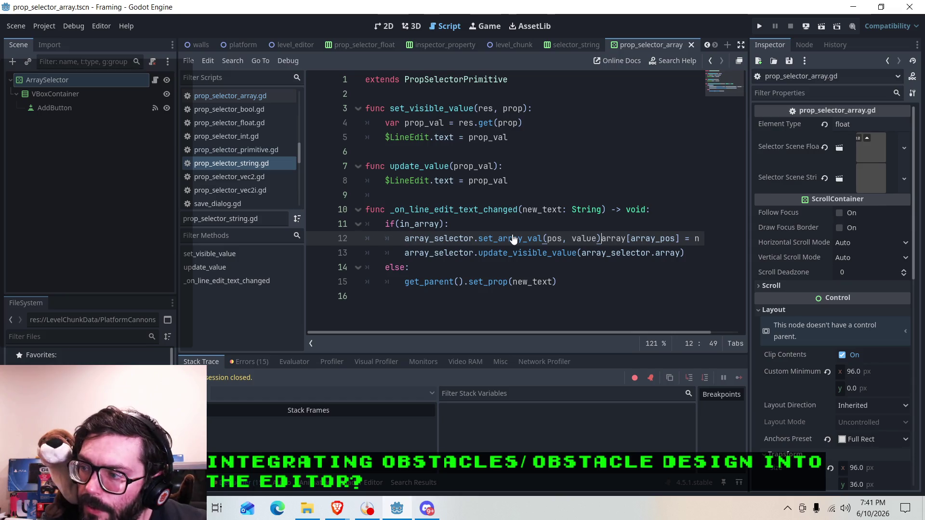
key("BackSpace")
key("BackSpace")
key("BackSpace")
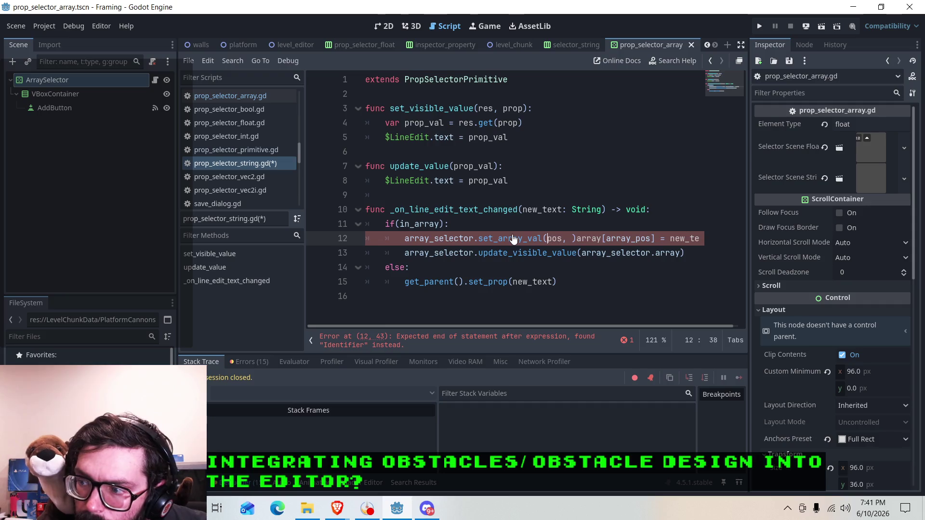
key("Left")
key("Left")
key("Left")
type("array_")
key("Tab")
type("new_")
key("Tab")
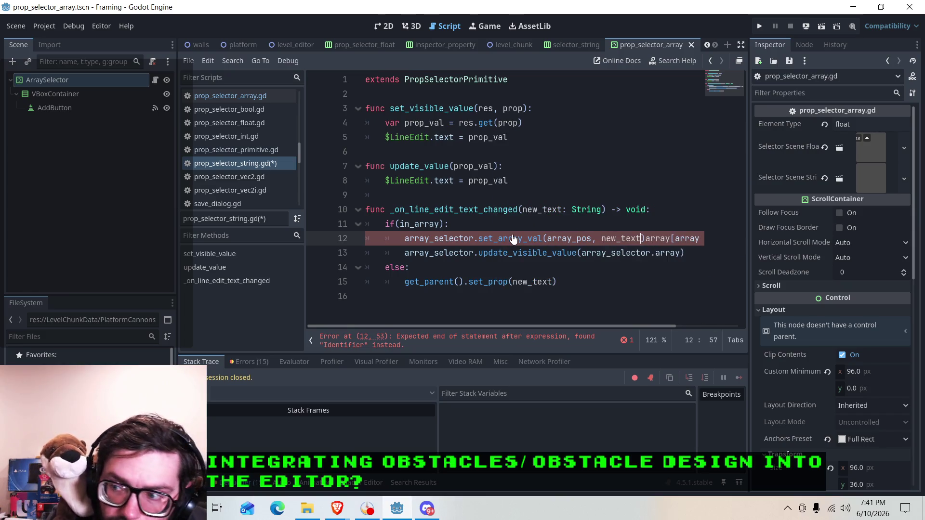
Step: Delete the old array[array_pos] = new_text assignment and the update_visible_value line, then save
left_click_drag(589, 325, 644, 327)
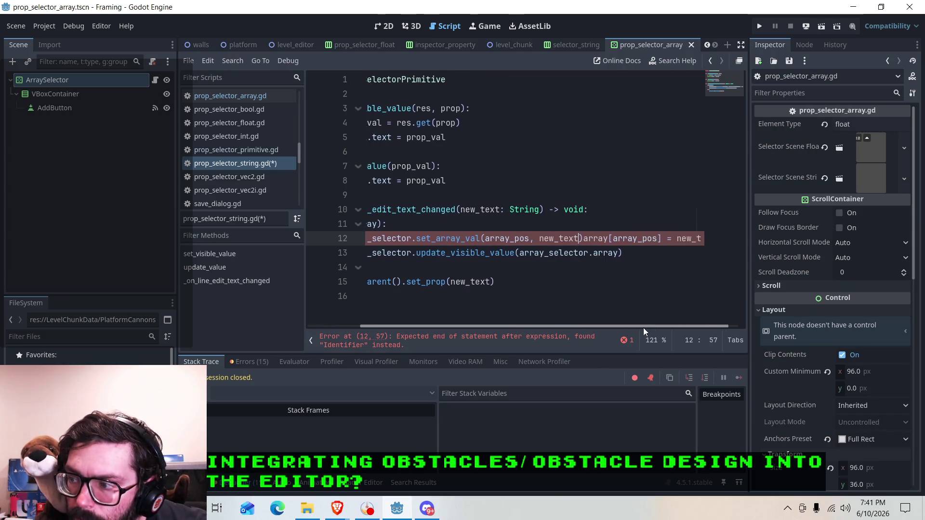
mouse_move(571, 238)
left_mouse_down()
mouse_move(738, 248)
mouse_move(733, 239)
left_mouse_up()
key("BackSpace")
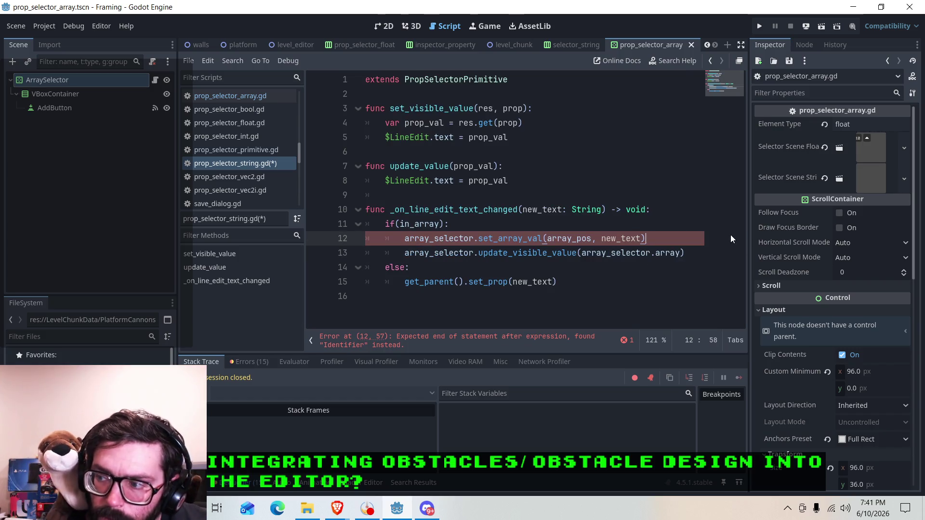
left_click(492, 238)
left_click_drag(685, 254, 389, 256)
key("BackSpace")
key("BackSpace")
key("BackSpace")
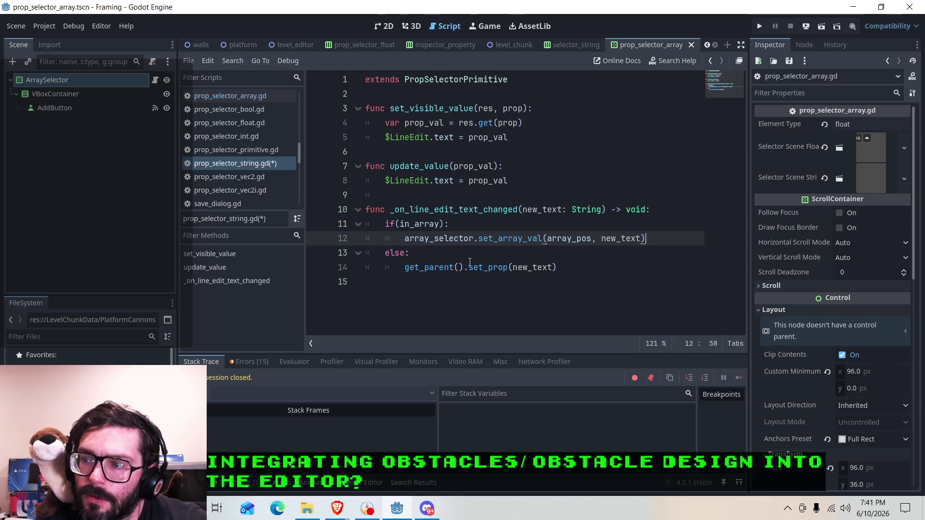
key("ctrl+s")
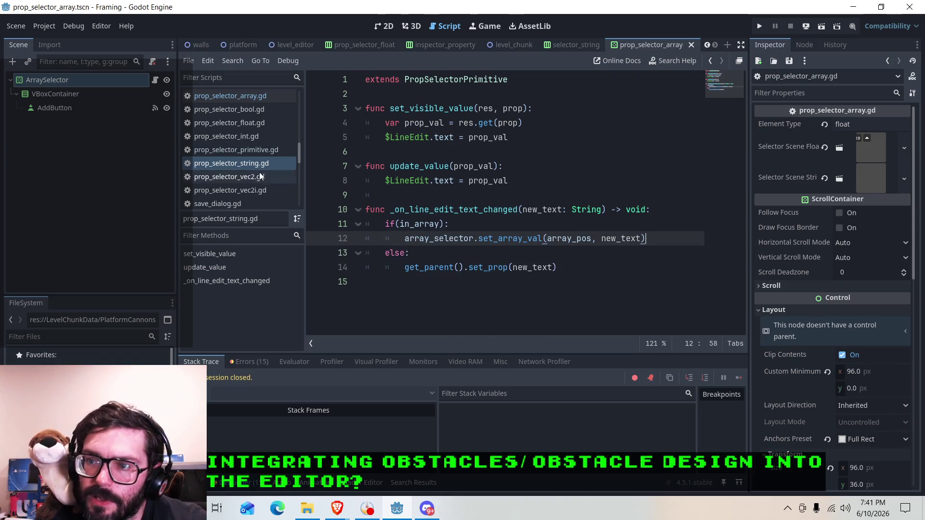
Step: Check the set_array_val body in prop_selector_array.gd before going back to prop_selector_string.gd
left_click(237, 95)
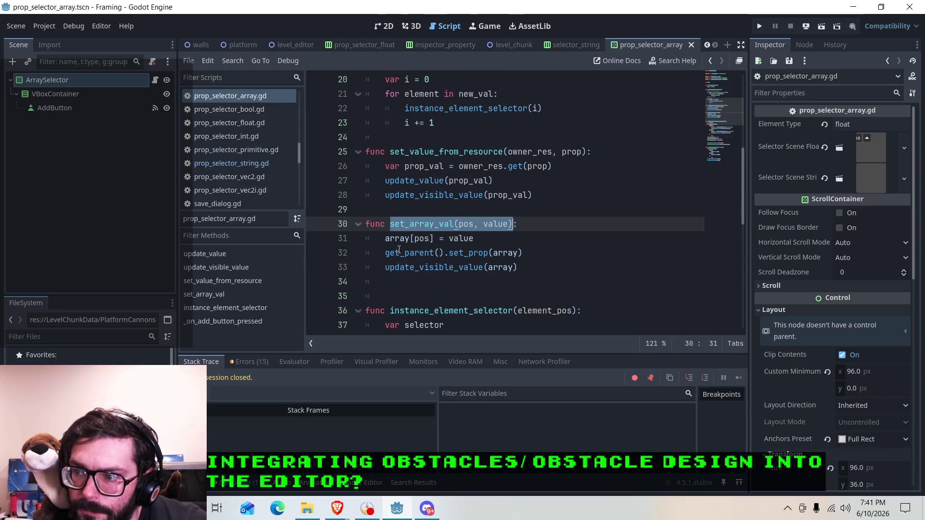
key("Down")
key("Down")
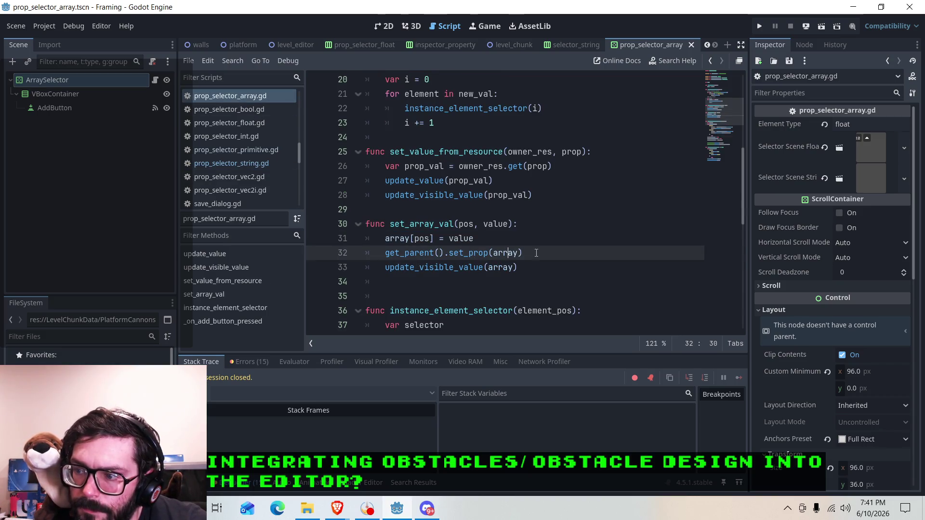
key("Up")
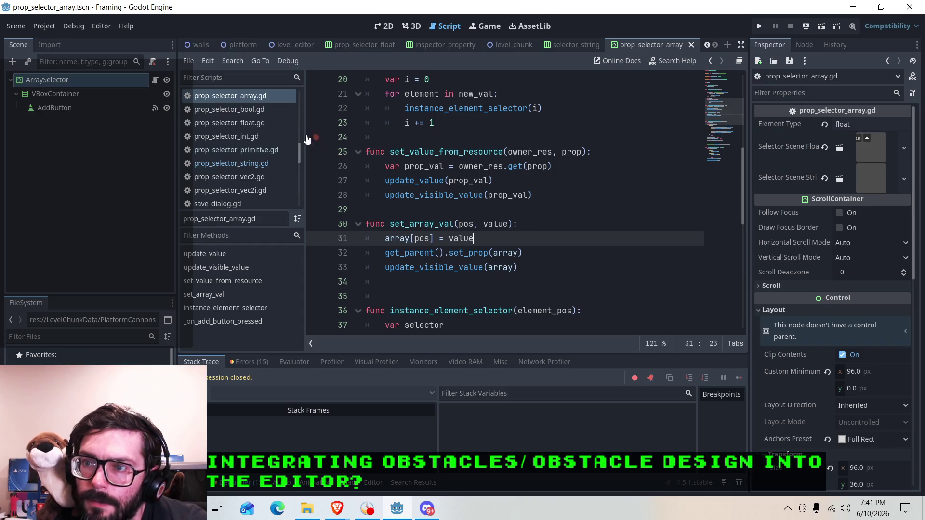
left_click(242, 162)
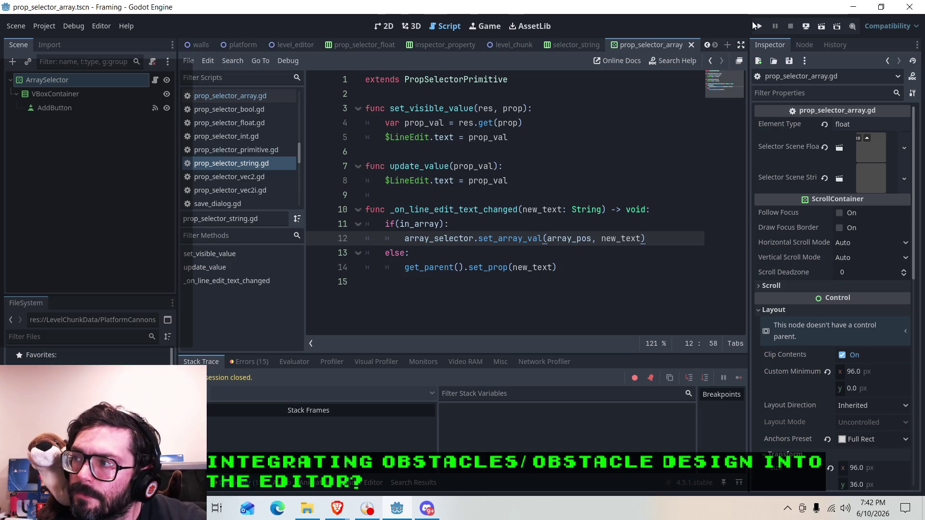
Step: Run the level_editor scene, add a chunk and open its properties
left_click(289, 44)
left_click(821, 27)
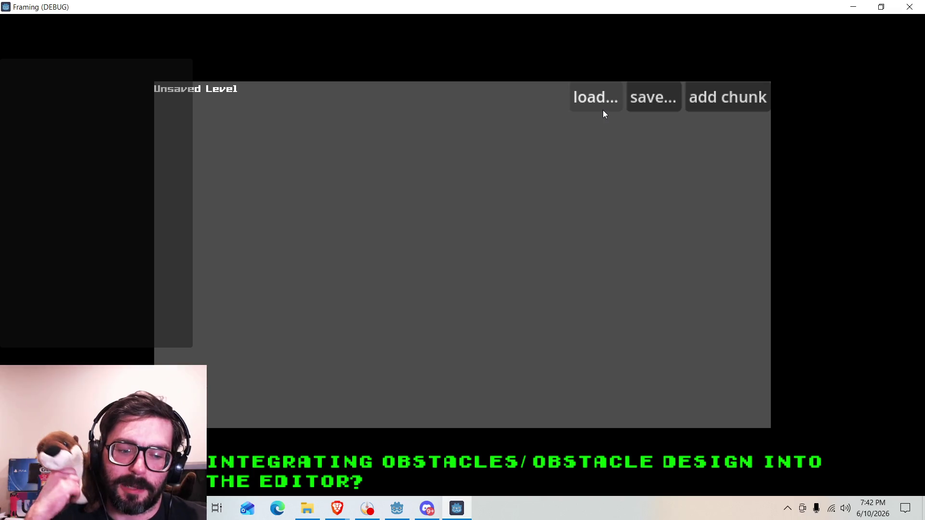
left_click(692, 96)
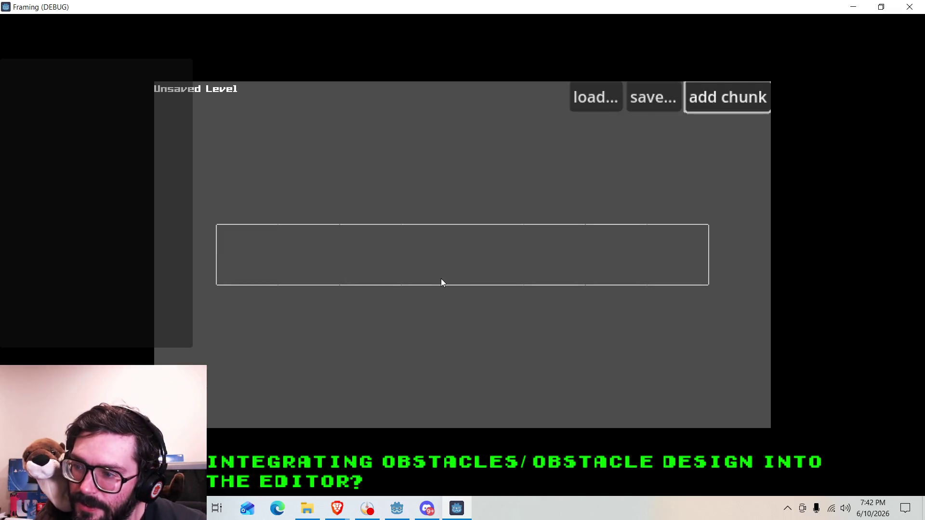
left_click(445, 242)
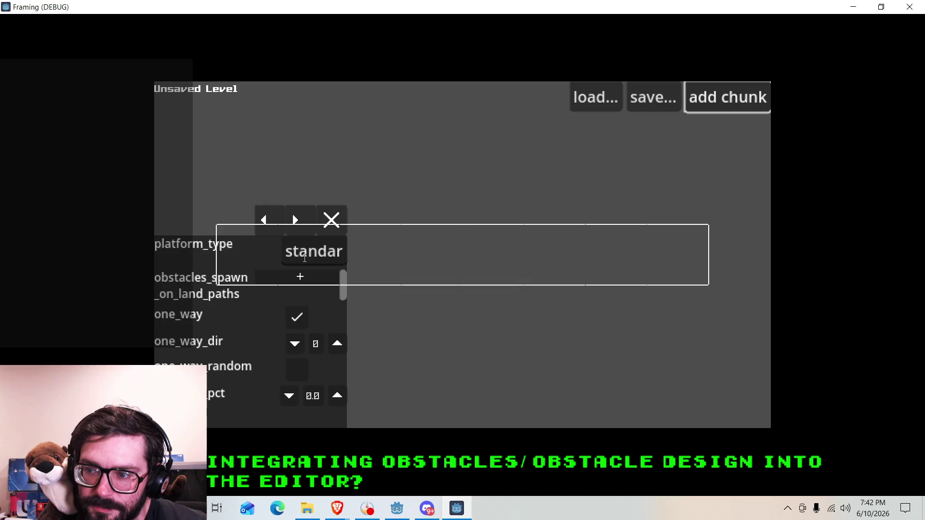
Step: Add an obstacles_spawn_on_land_paths entry, type and edit 'foo'/'gasds', then close the panel and game
left_click(298, 278)
type("foo")
double_click(284, 288)
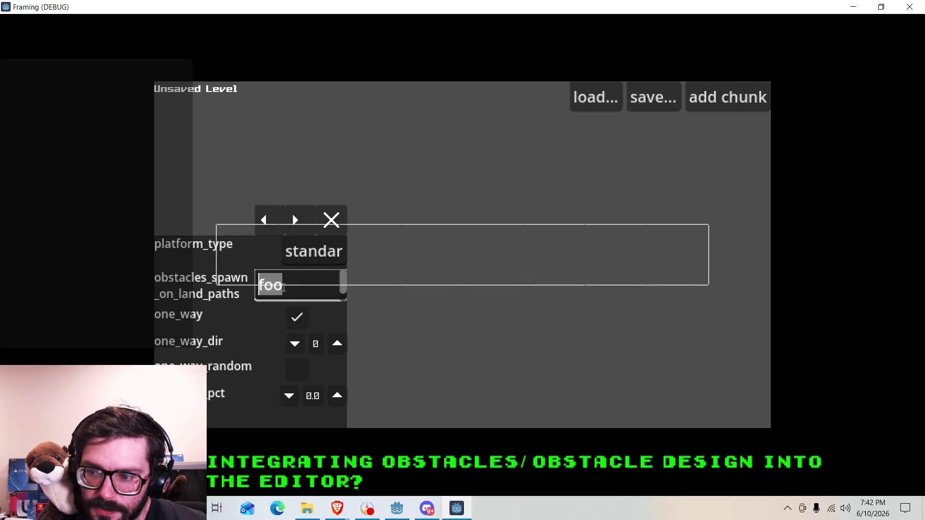
type("g")
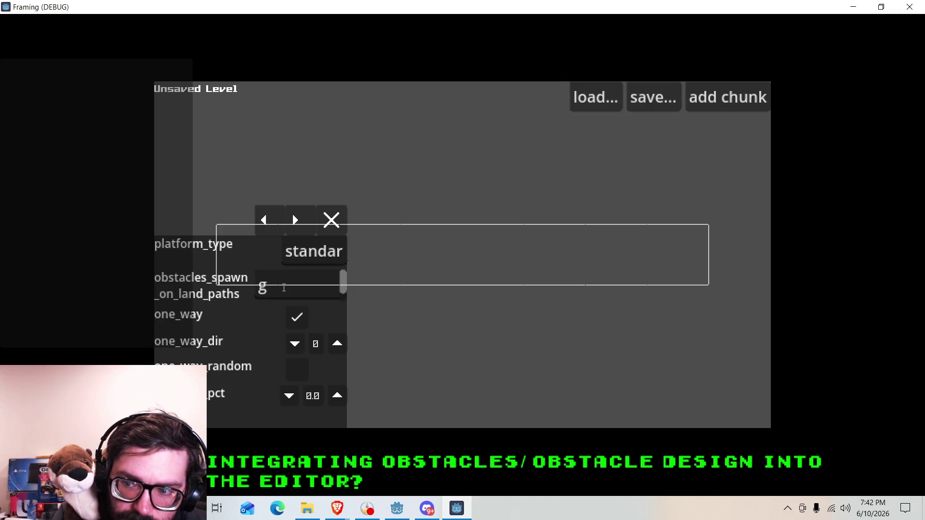
type("a")
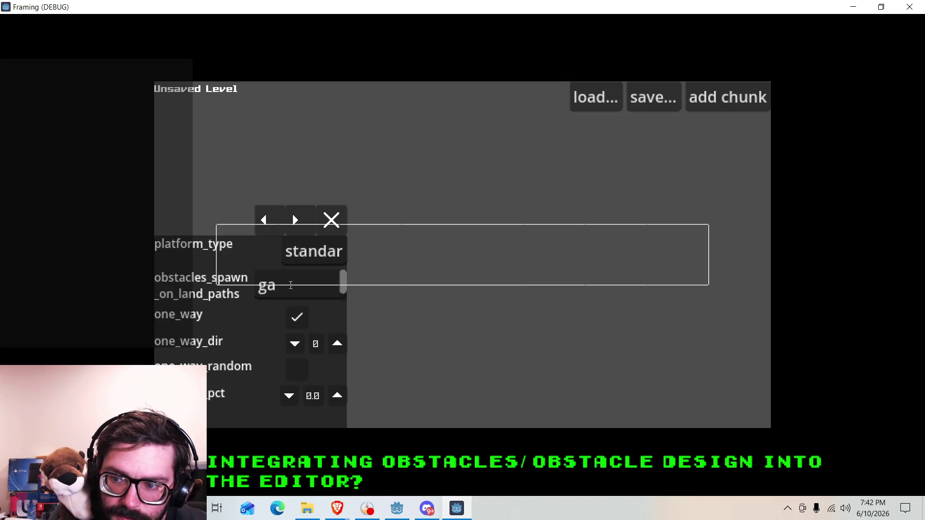
type("sds")
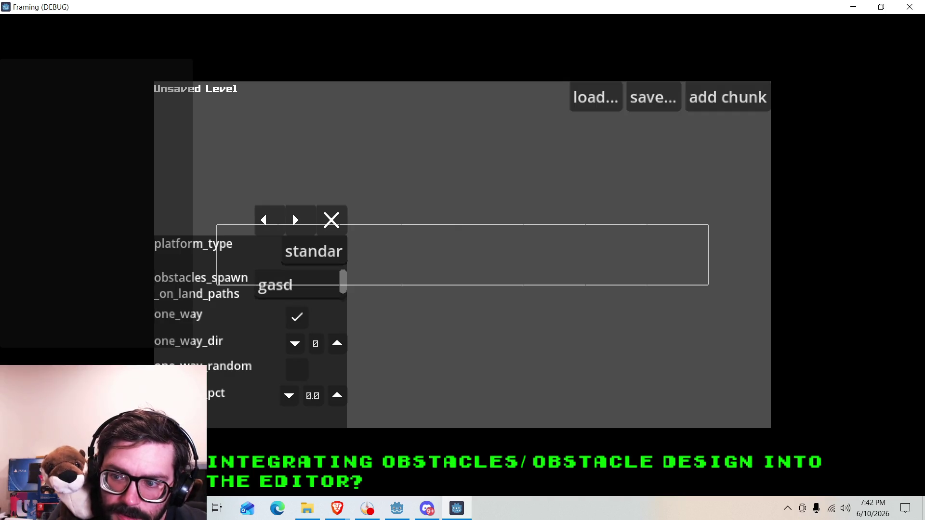
left_click(277, 284)
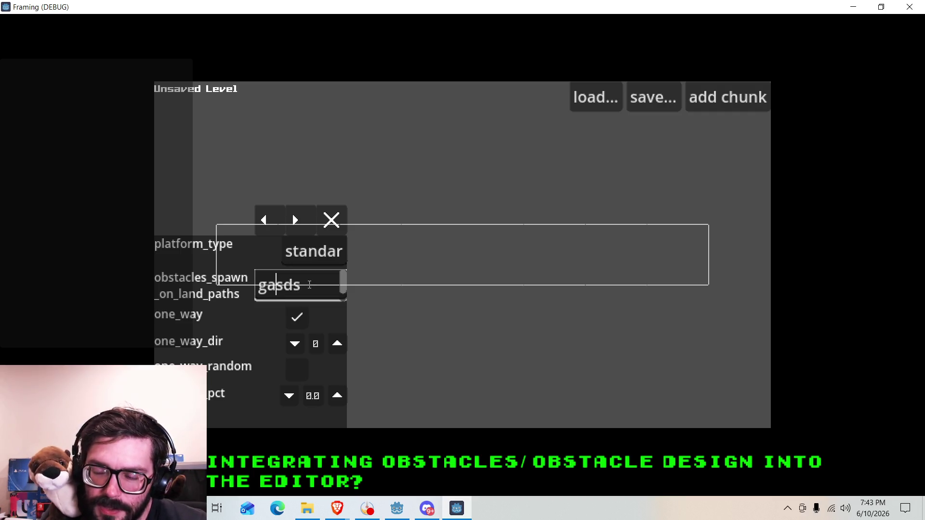
type("a")
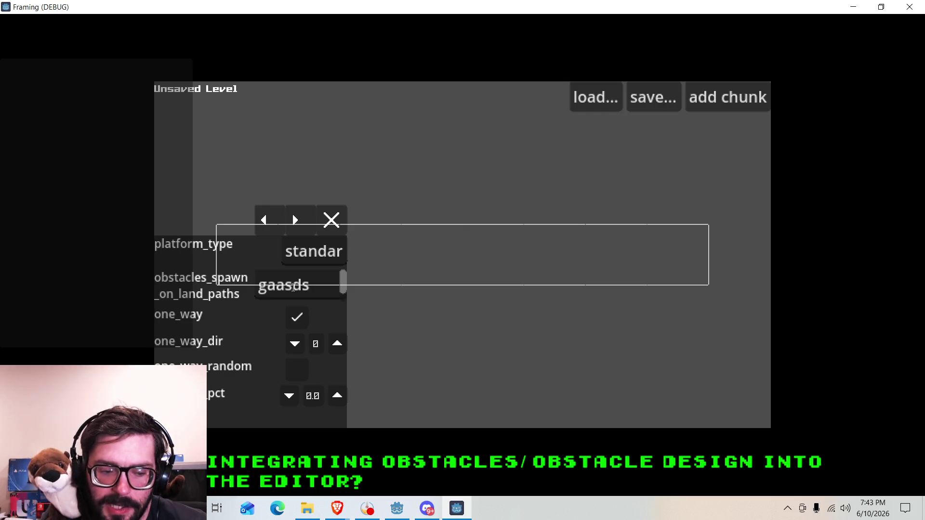
scroll(308, 289, "down", 1)
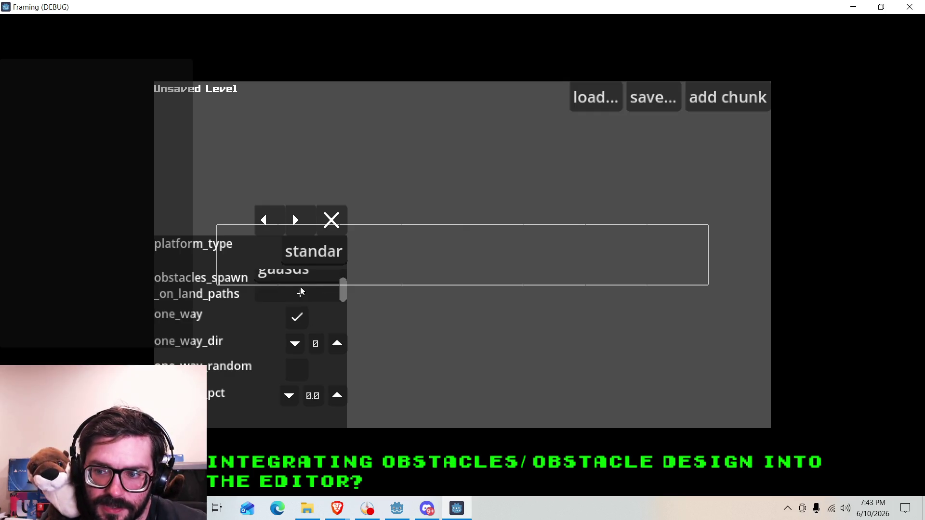
left_click(337, 222)
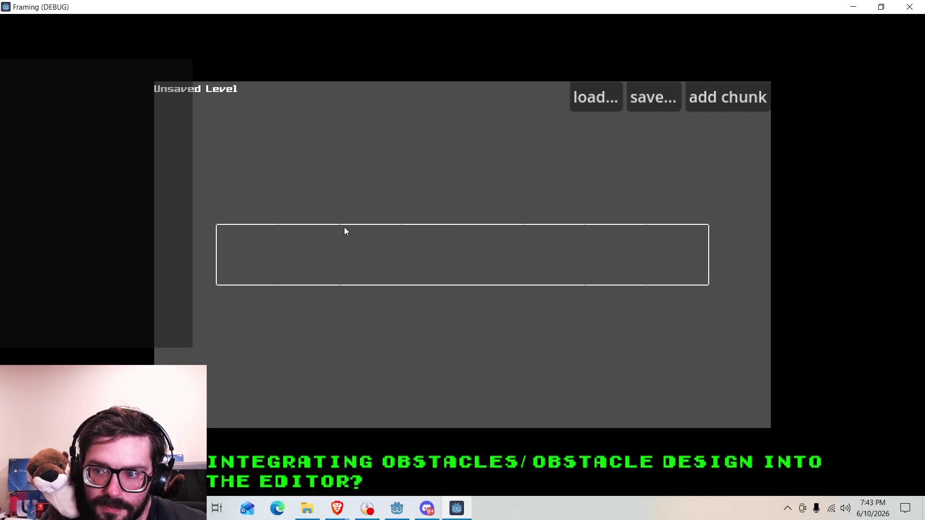
left_click(916, 8)
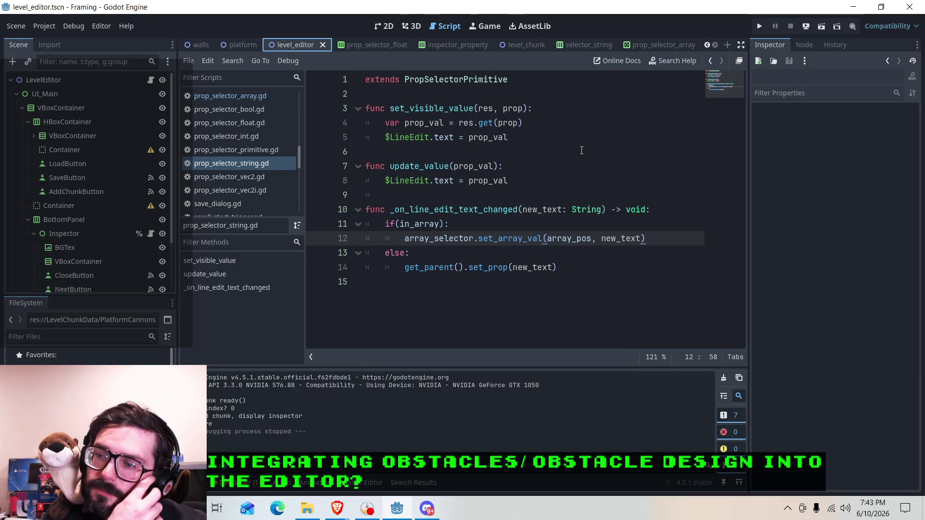
Step: Open prop_selector_array.gd and inspect set_array_val's set_prop and update_visible_value calls
scroll(240, 136, "up", 1)
left_click(239, 128)
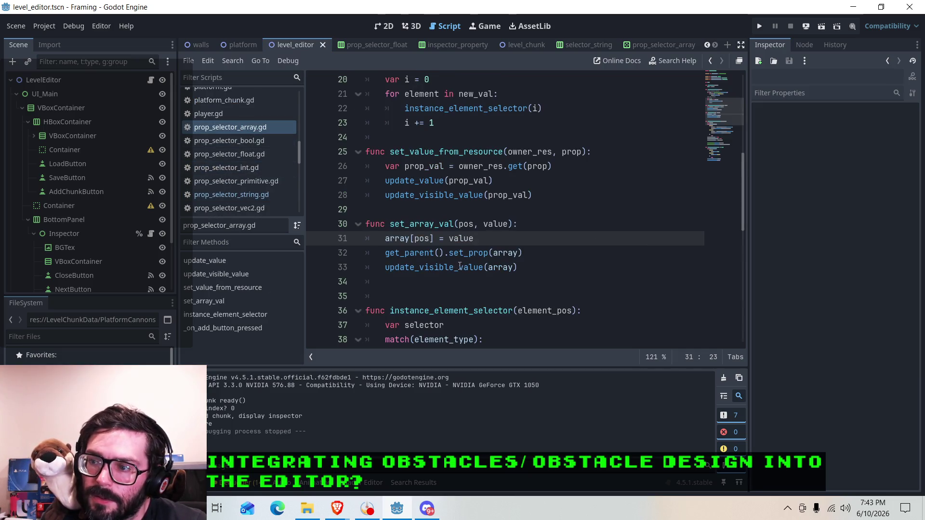
left_click(522, 253)
left_click(523, 268)
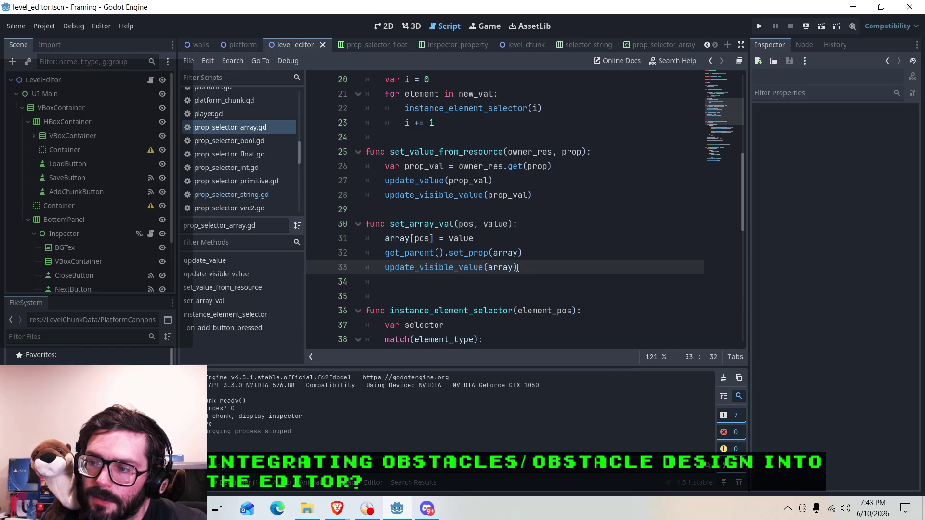
scroll(449, 279, "up", 1)
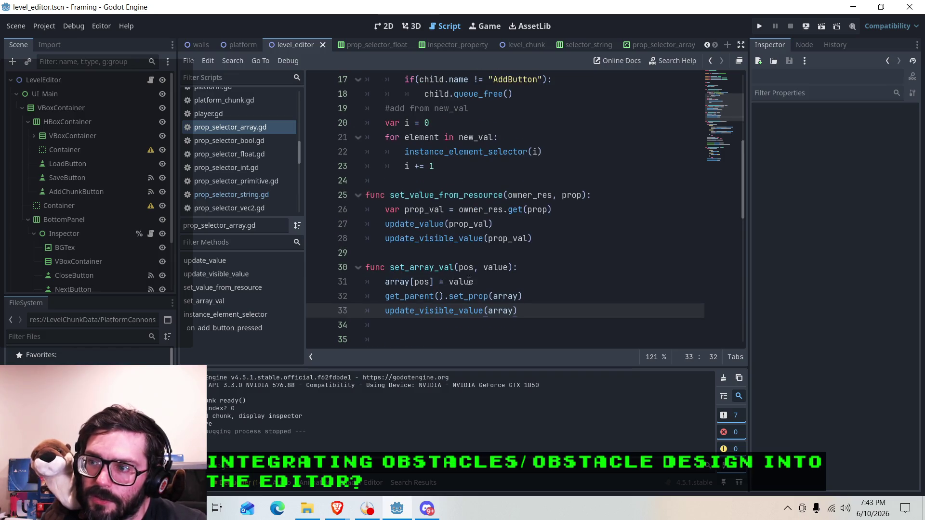
left_click(459, 296)
left_click(439, 311)
scroll(443, 303, "down", 4)
scroll(446, 299, "up", 5)
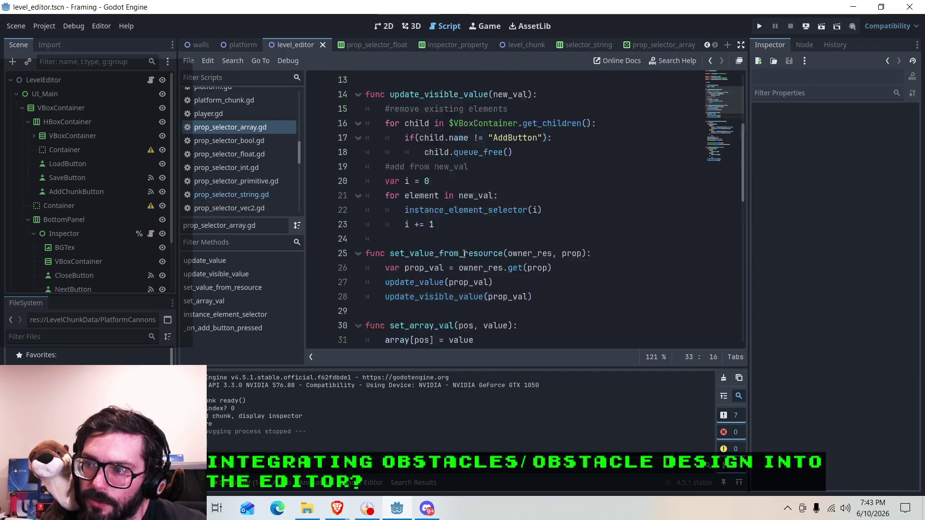
scroll(462, 252, "up", 2)
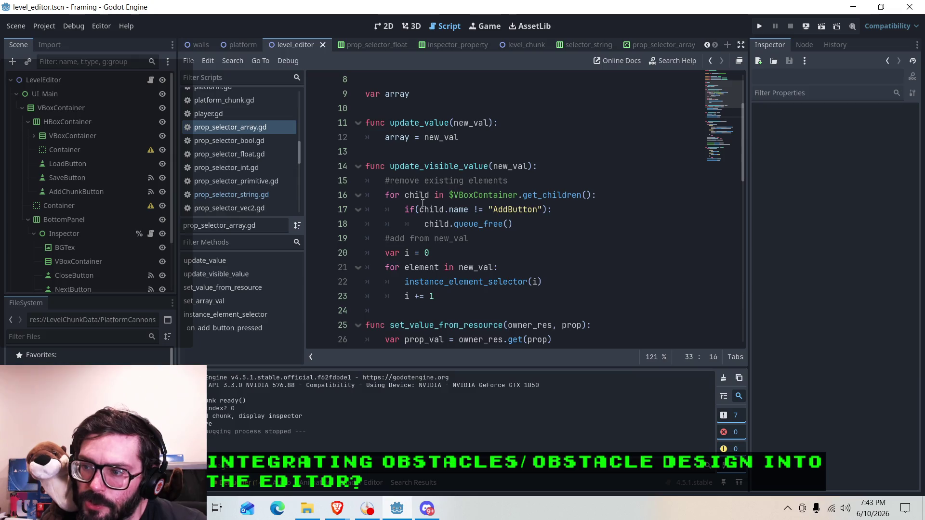
Step: Review the get_parent().set_prop(array) line, the pos parameter and what update_visible_value does
left_click(468, 239)
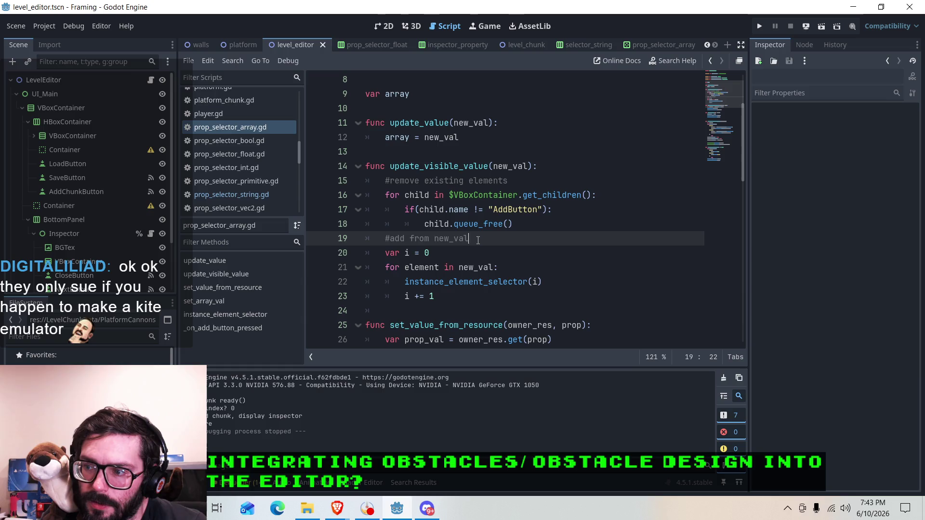
scroll(478, 239, "down", 5)
left_click(414, 210)
left_click(468, 217)
left_click(470, 182)
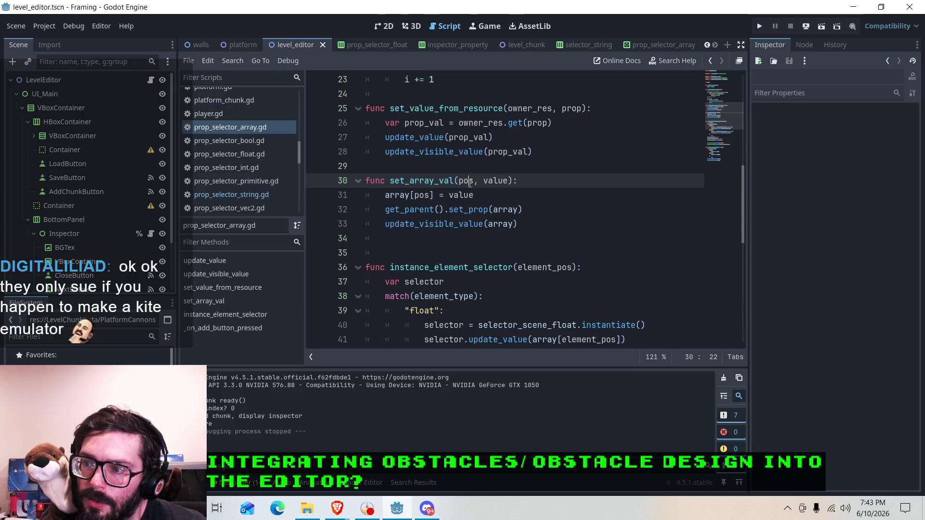
left_click(433, 197)
left_click(459, 225)
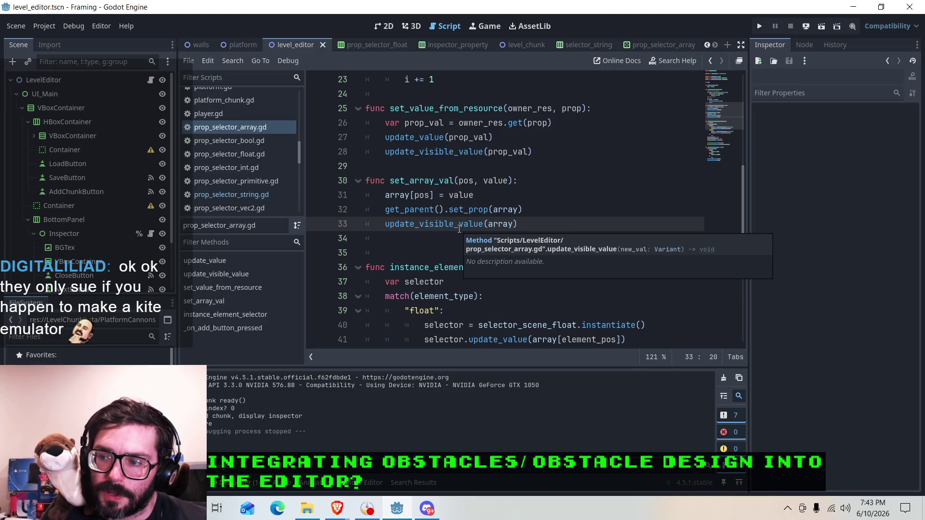
scroll(460, 229, "down", 3)
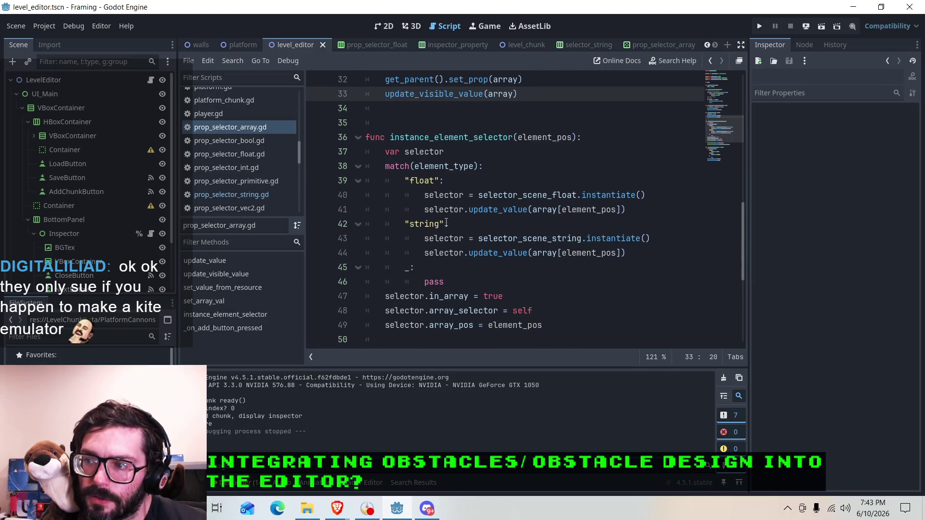
scroll(446, 225, "up", 5)
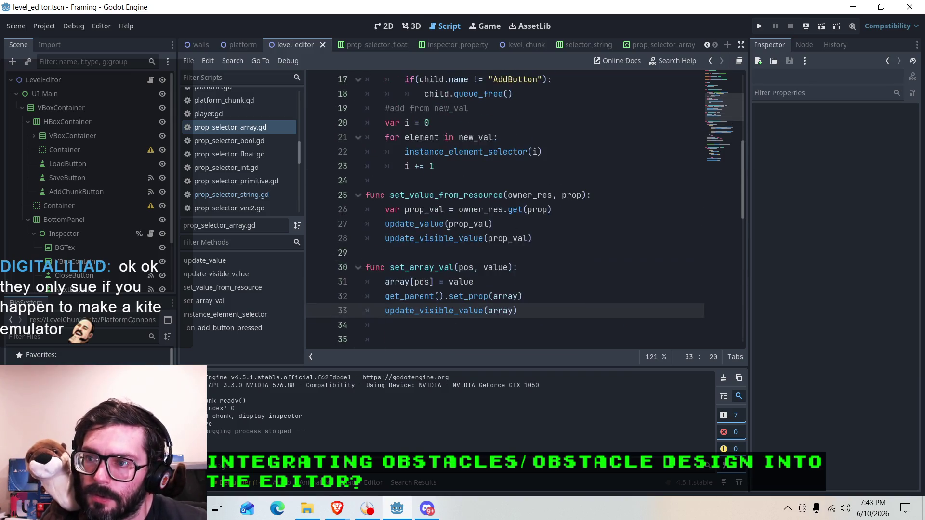
scroll(432, 224, "up", 5)
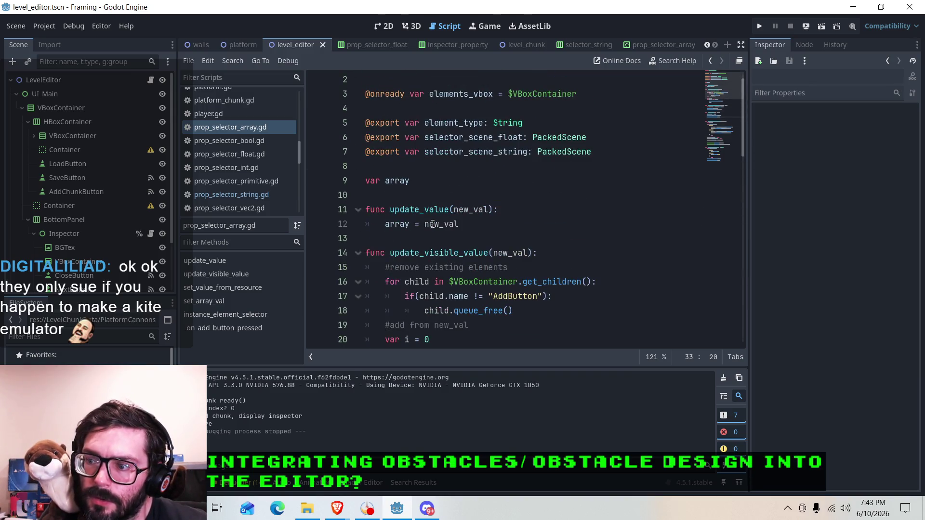
scroll(432, 224, "down", 2)
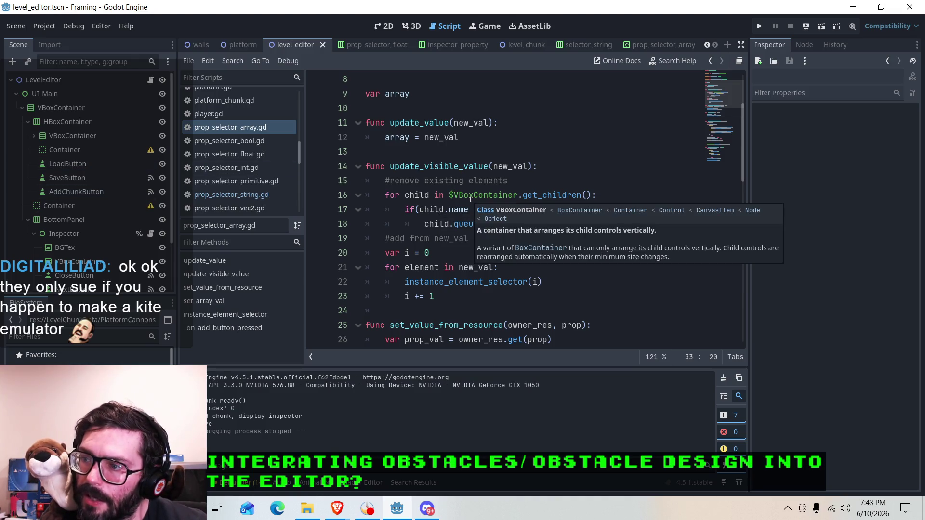
scroll(408, 182, "down", 5)
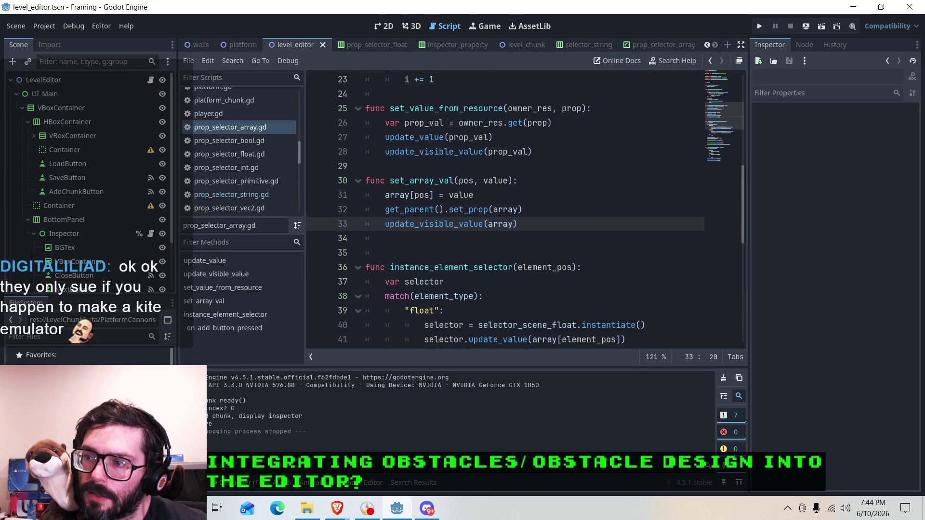
Step: After update_visible_value(array), add the line get_lineedit_at_array_pos(pos).grab_focus()
left_click(404, 239)
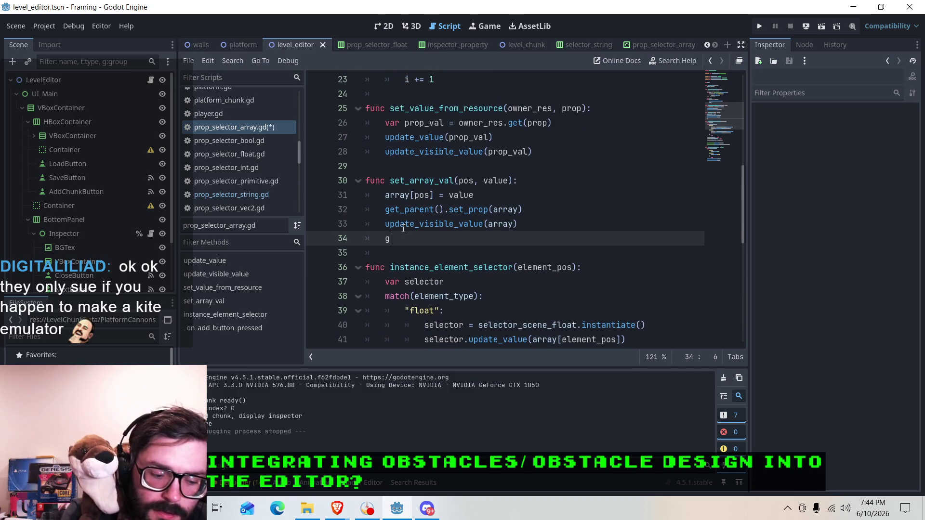
type("get_line")
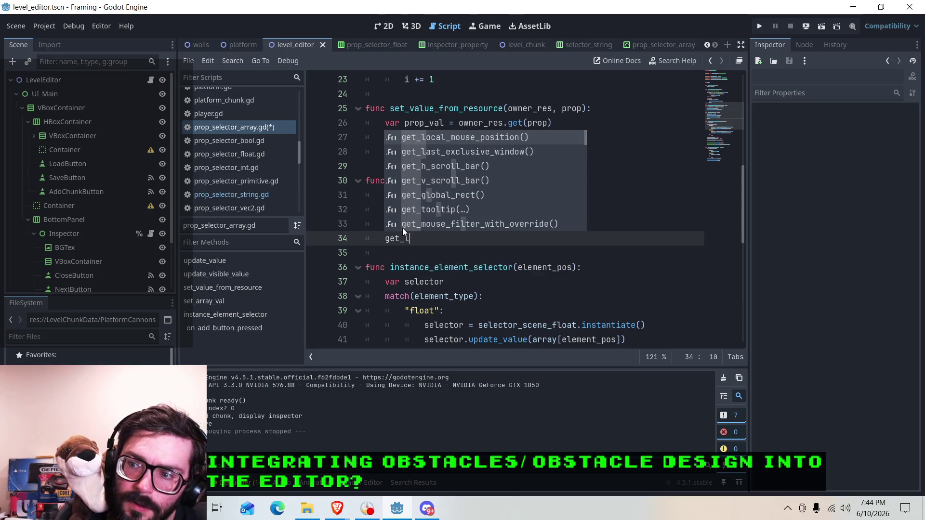
type(")a")
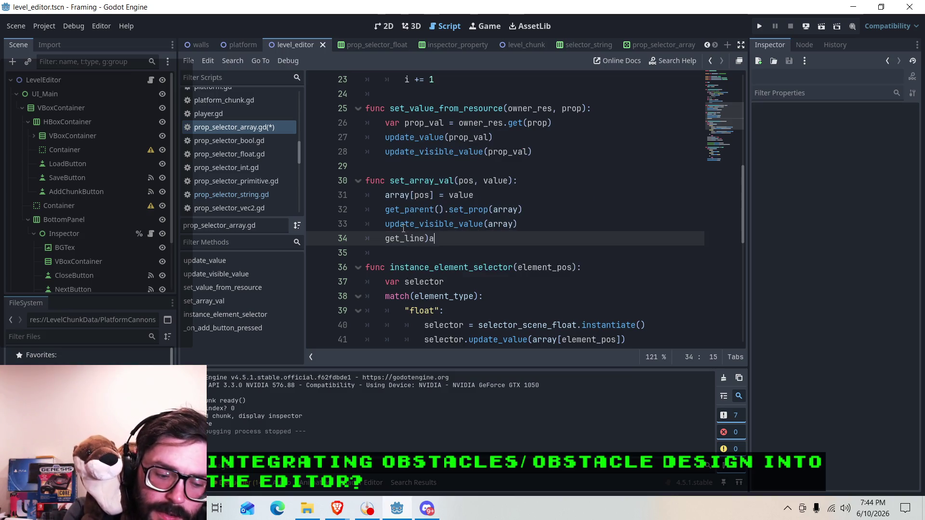
type("t_array_pos")
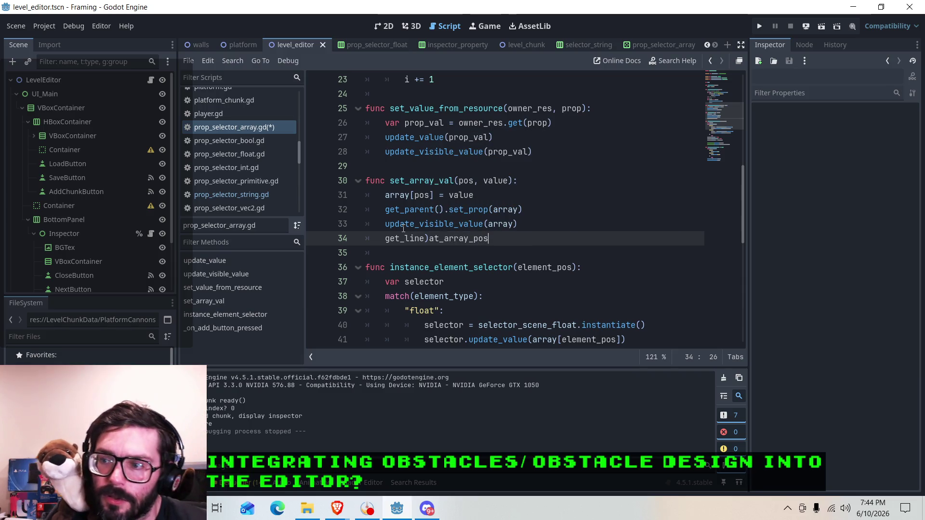
left_click(430, 238)
key("BackSpace")
type("_")
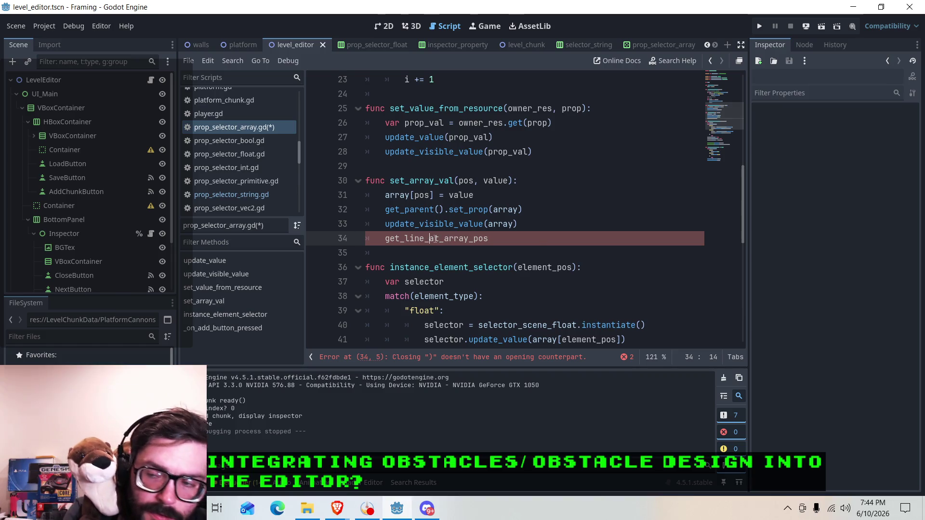
left_click(470, 238)
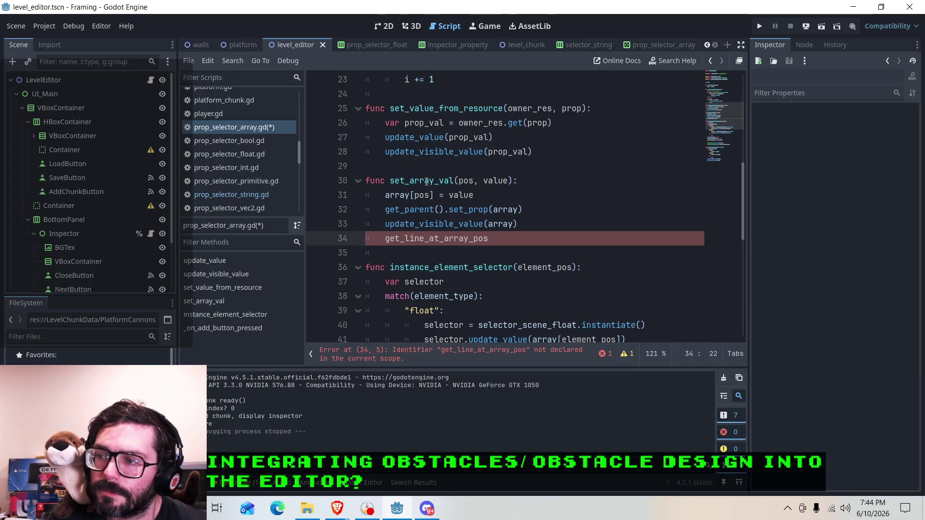
left_click(493, 238)
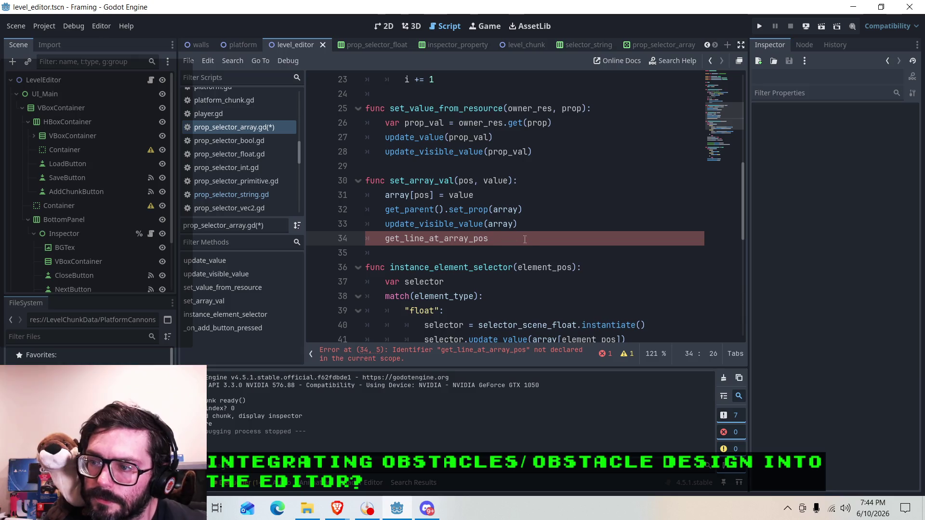
type("(pos)")
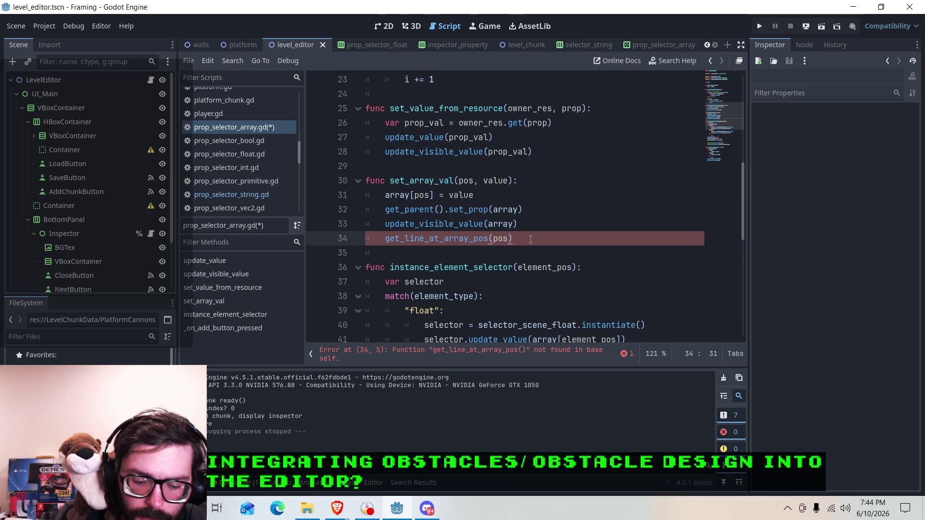
type(".focus")
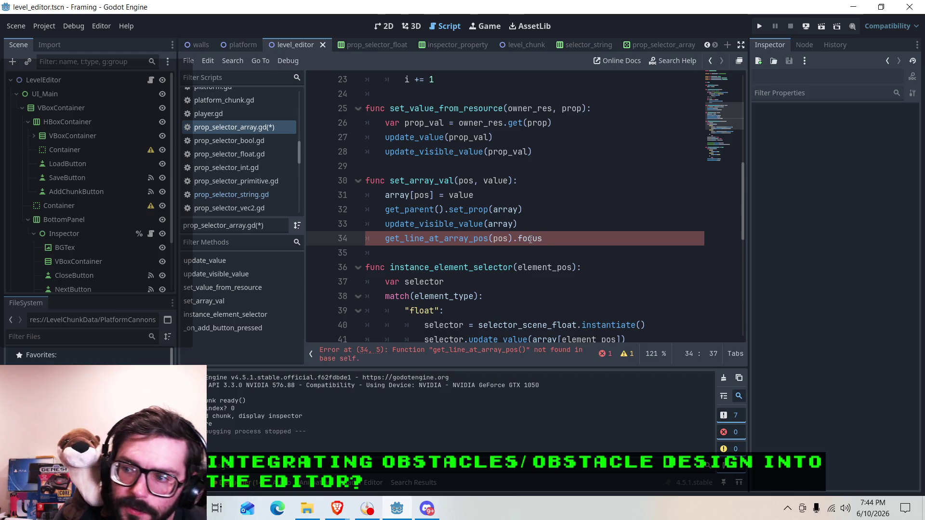
type("edit")
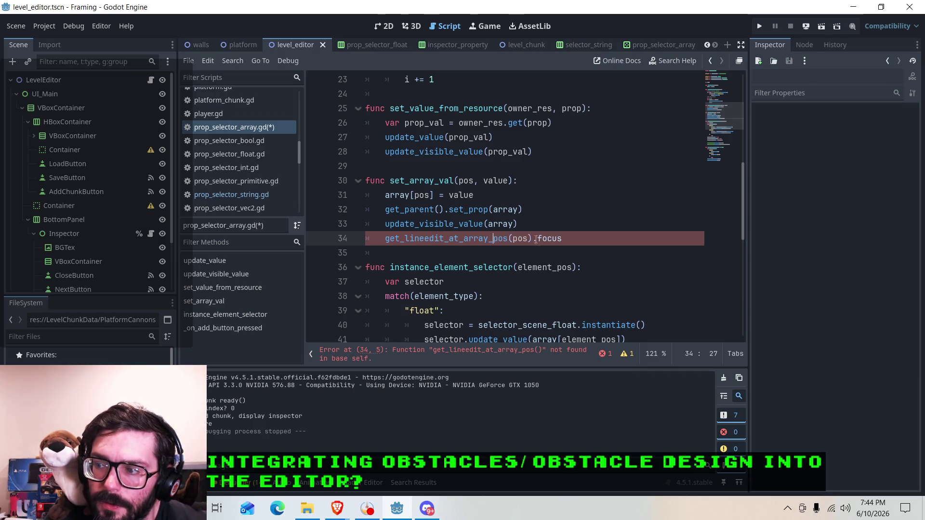
left_click(572, 238)
type(")")
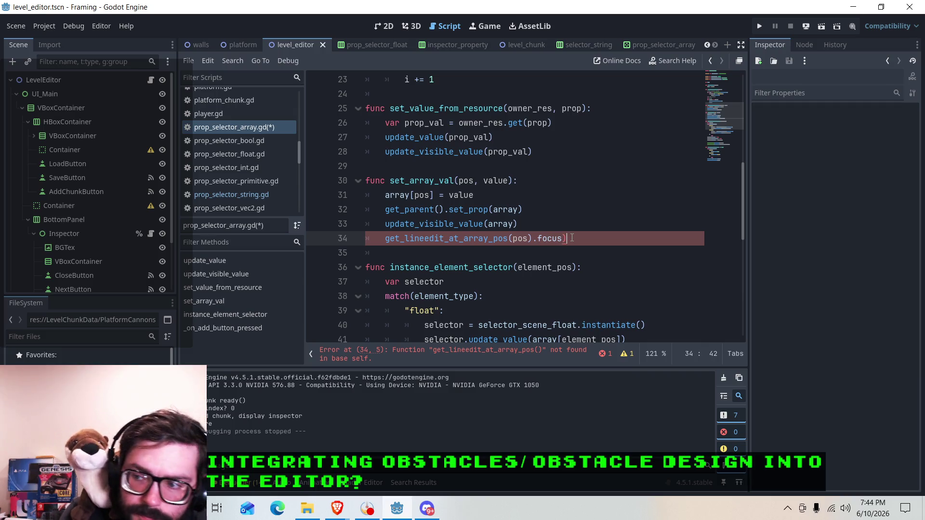
key("BackSpace")
key("BackSpace")
key("BackSpace")
type("grab_focus")
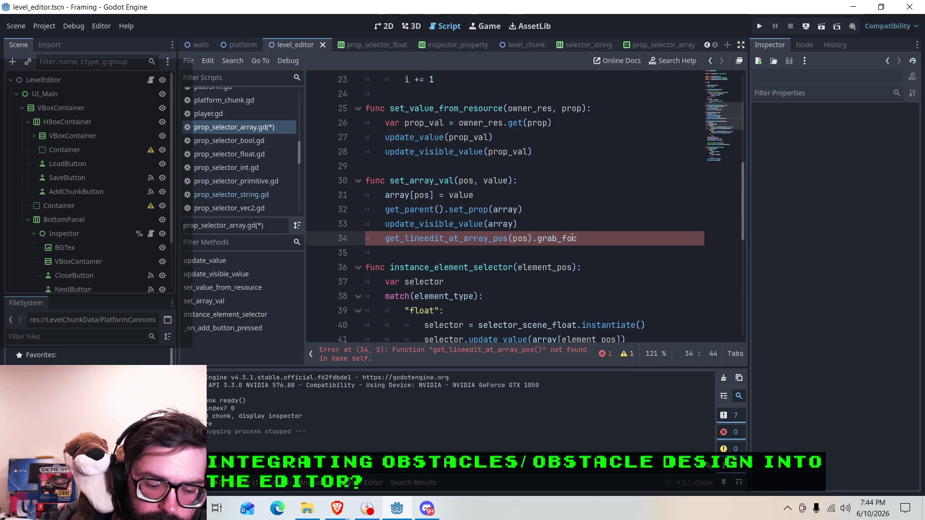
type("(")
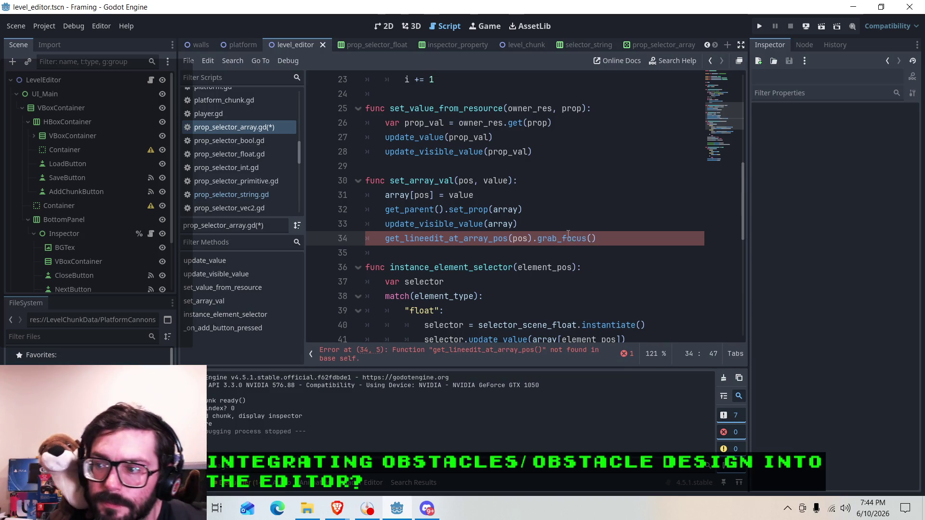
Step: Create a stub function get_lineedit_at_array_pos(pos) whose body is just pass
left_click_drag(532, 240, 385, 240)
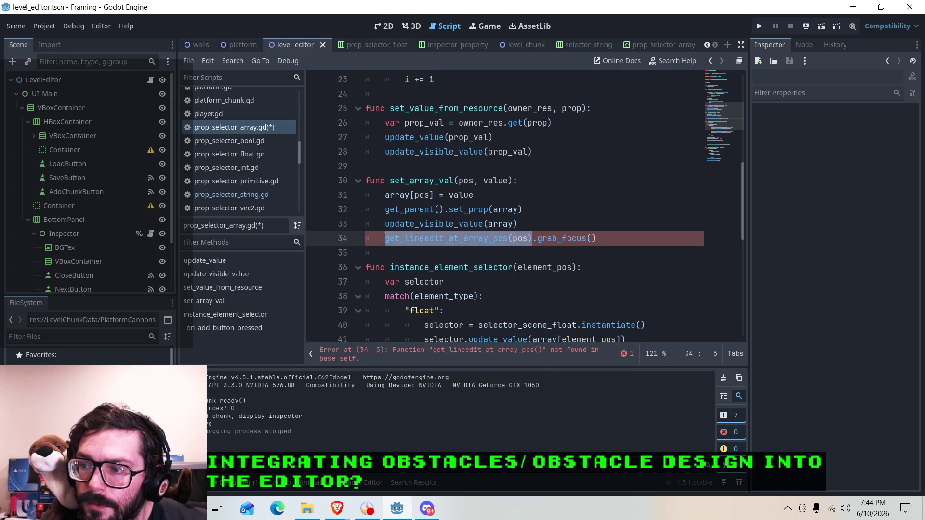
right_click(432, 242)
left_click(447, 312)
left_click(397, 251)
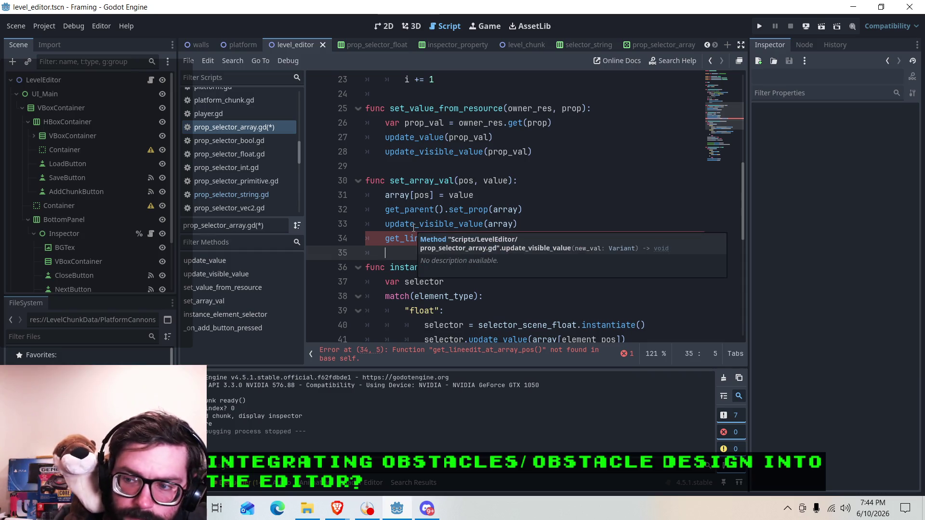
key("Return")
key("BackSpace")
type("func")
key("ctrl+v")
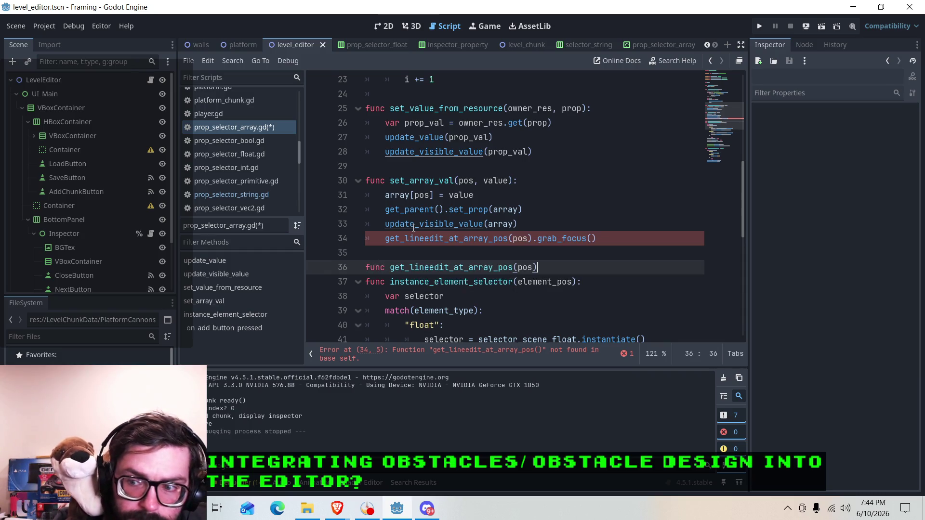
type(":")
key("Return")
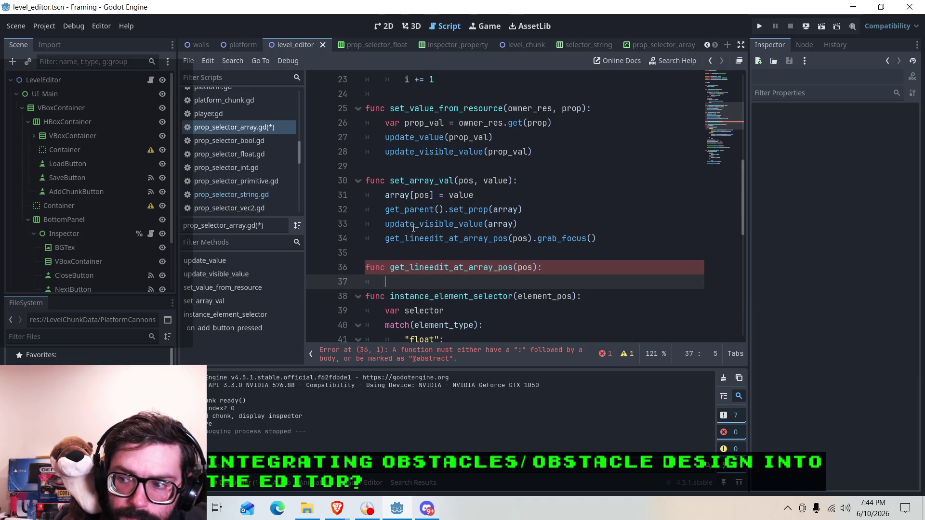
type("pass")
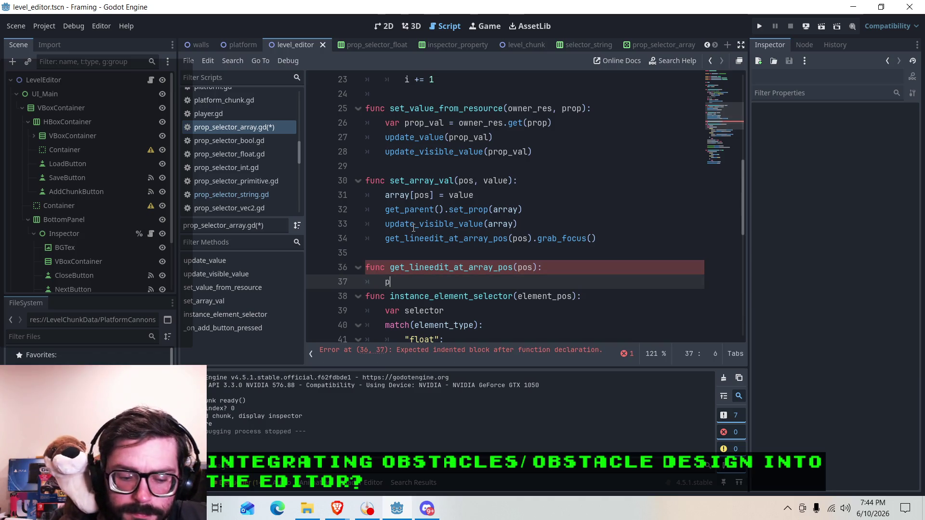
key("Return")
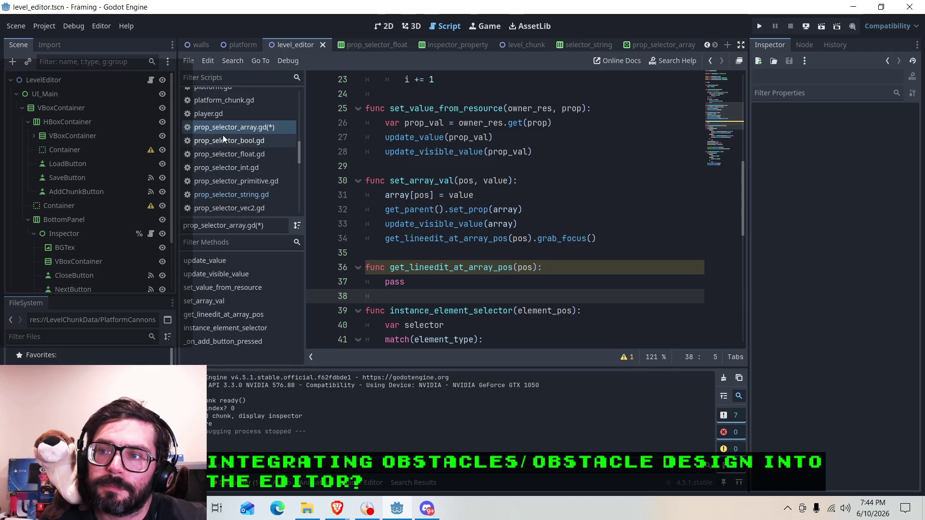
Step: Rename the function and its call to get_line_edit_at_array_pos and save the script
left_click(431, 268)
type("_")
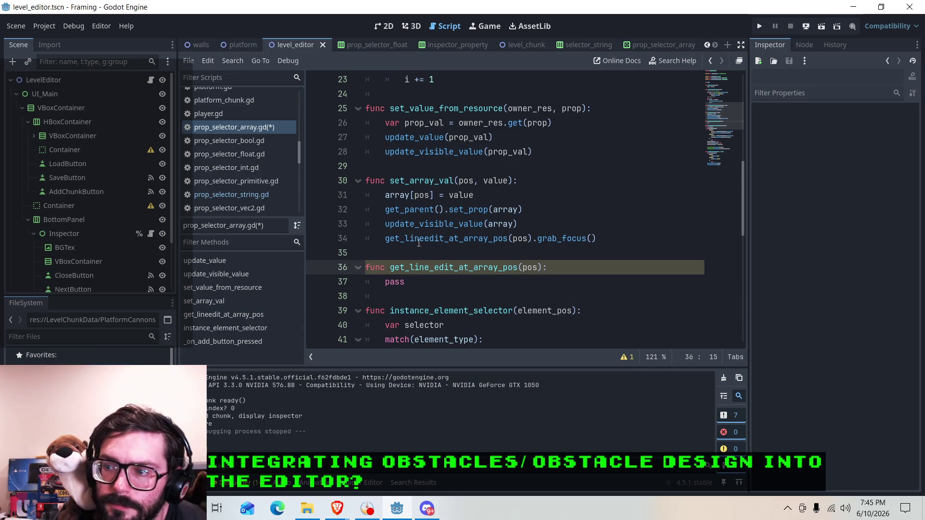
left_click(426, 239)
type("_")
key("ctrl+s")
left_click(386, 281)
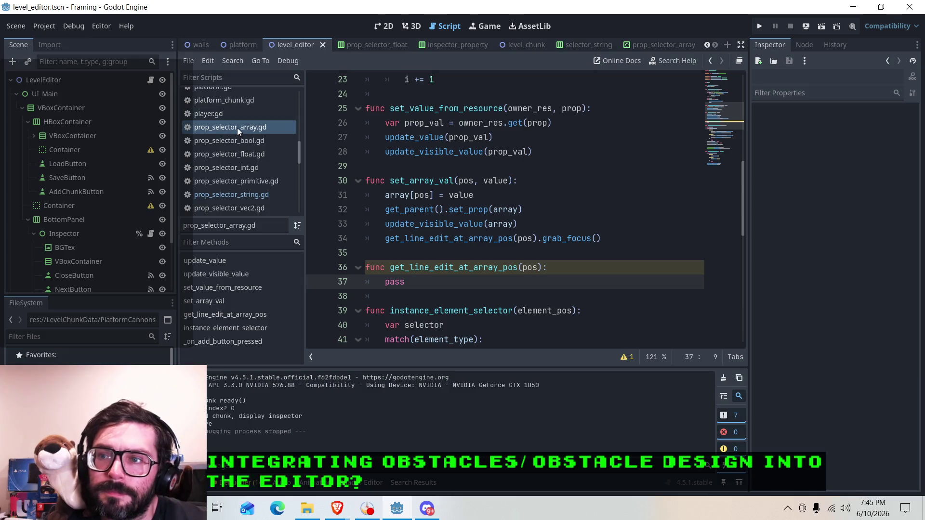
left_click(646, 45)
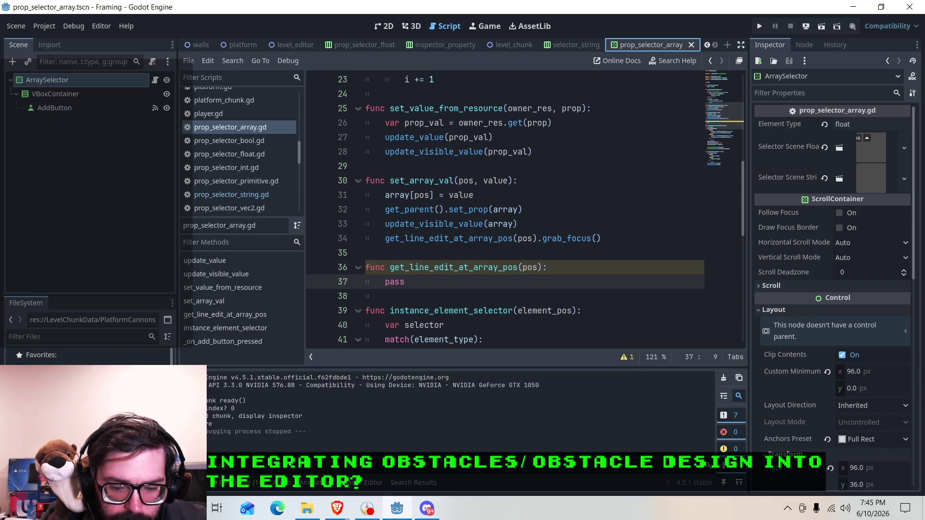
Step: Run the level_editor scene as the current scene and add a chunk in the game window
left_click(385, 26)
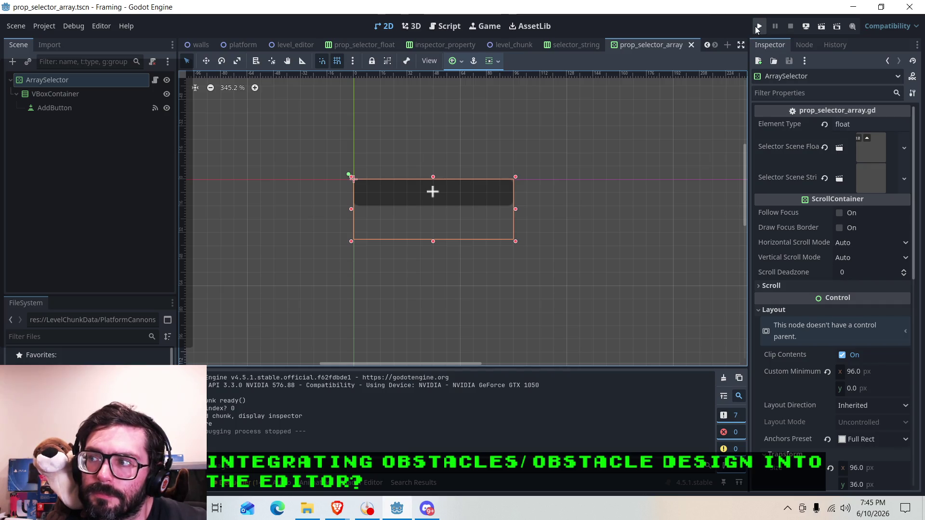
left_click(295, 45)
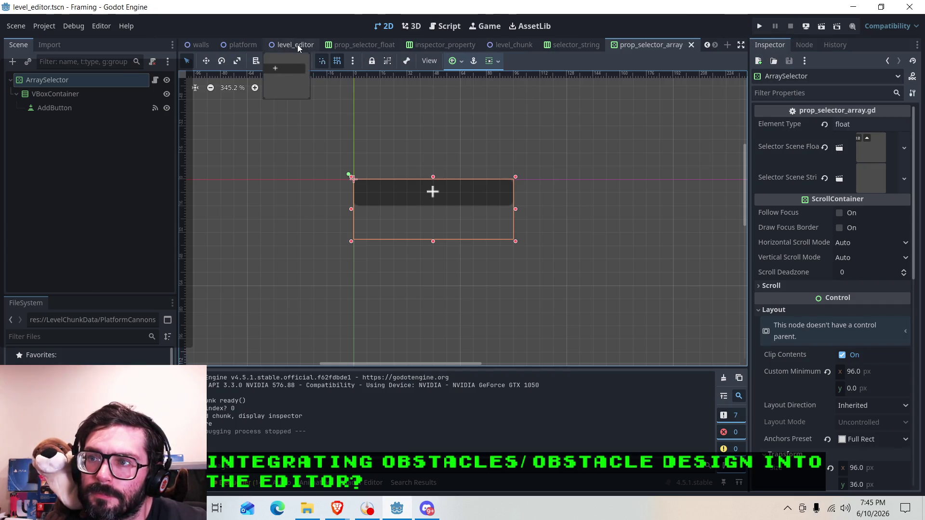
left_click(825, 30)
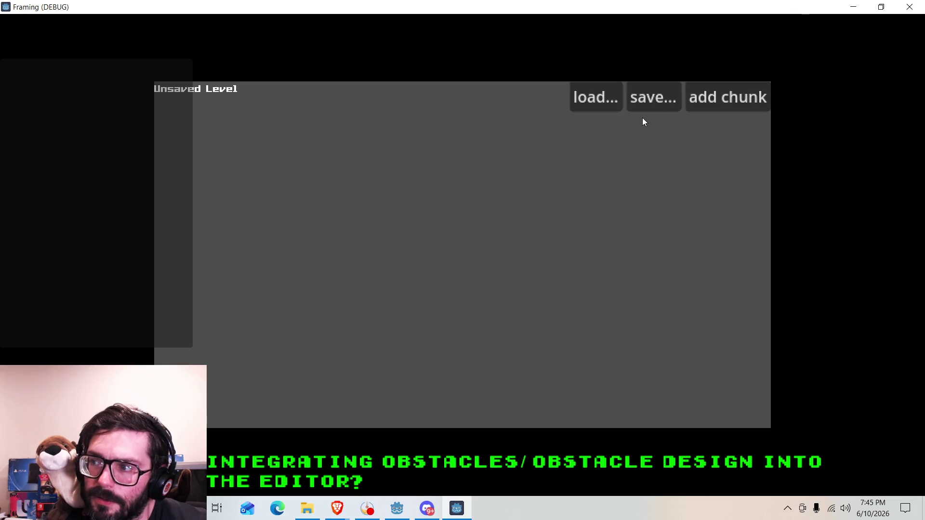
left_click(728, 97)
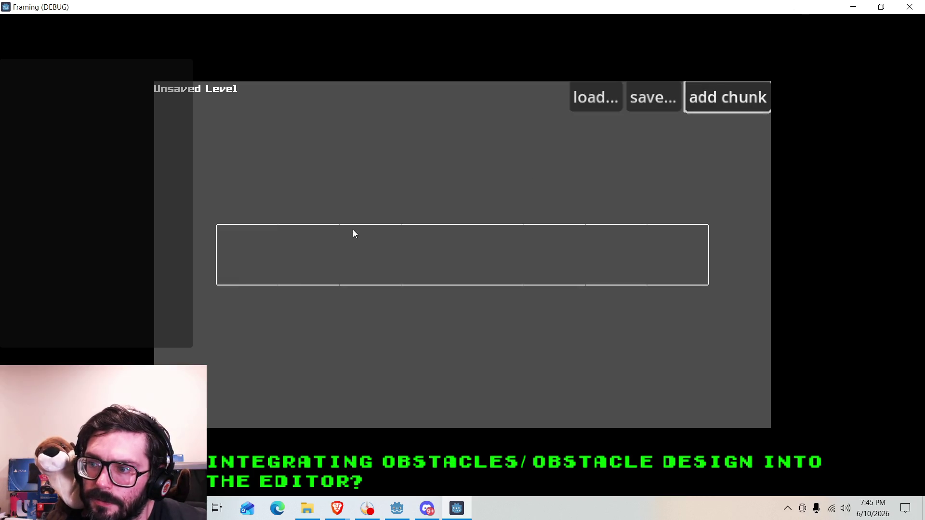
Step: Add an obstacles_spawn entry to the chunk and expand ArraySelector's children in the Remote scene tree
left_click(355, 248)
left_click(297, 280)
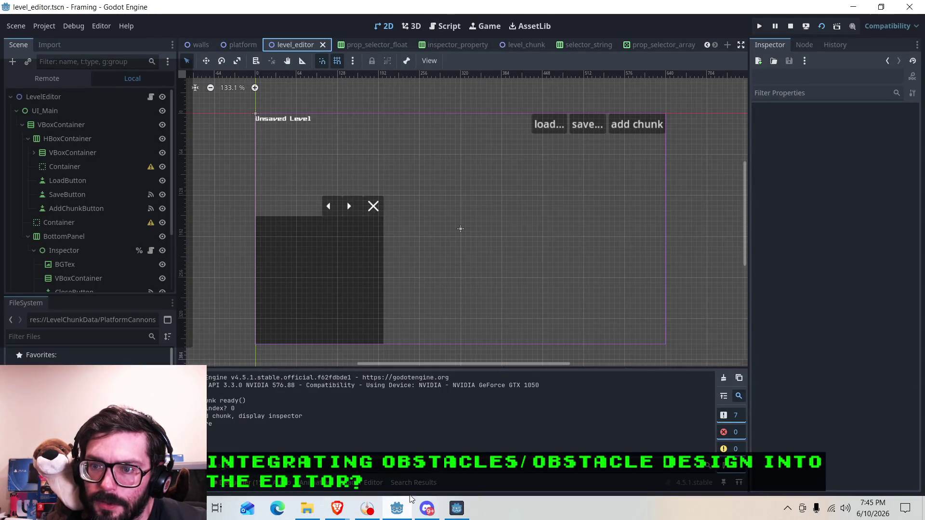
left_click(47, 78)
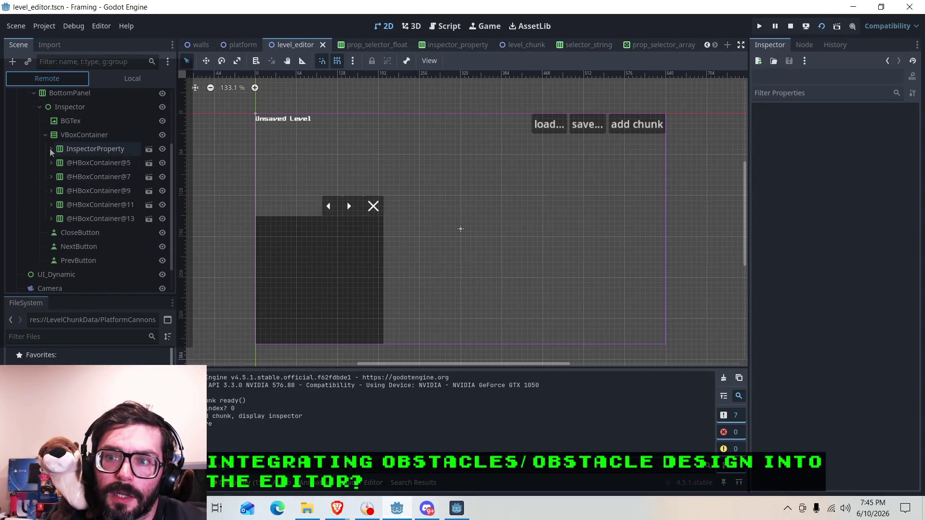
left_click(51, 162)
left_click(56, 191)
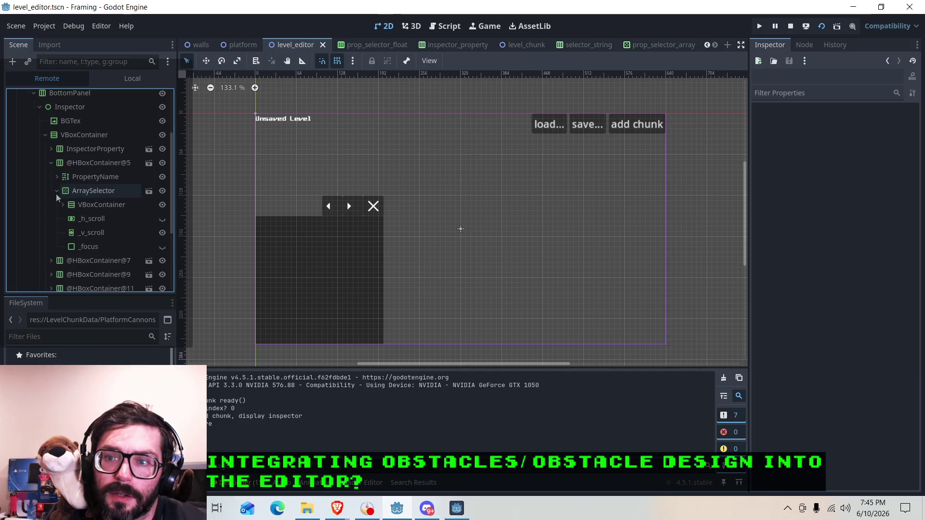
left_click(62, 205)
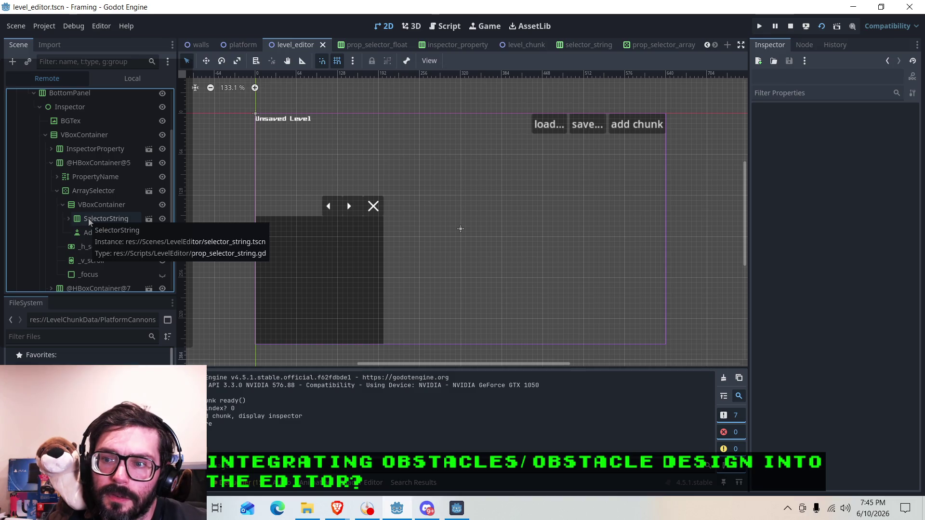
Step: Compare the running game window with the editor's live tree, then stop the game
left_click(457, 509)
scroll(322, 289, "down", 1)
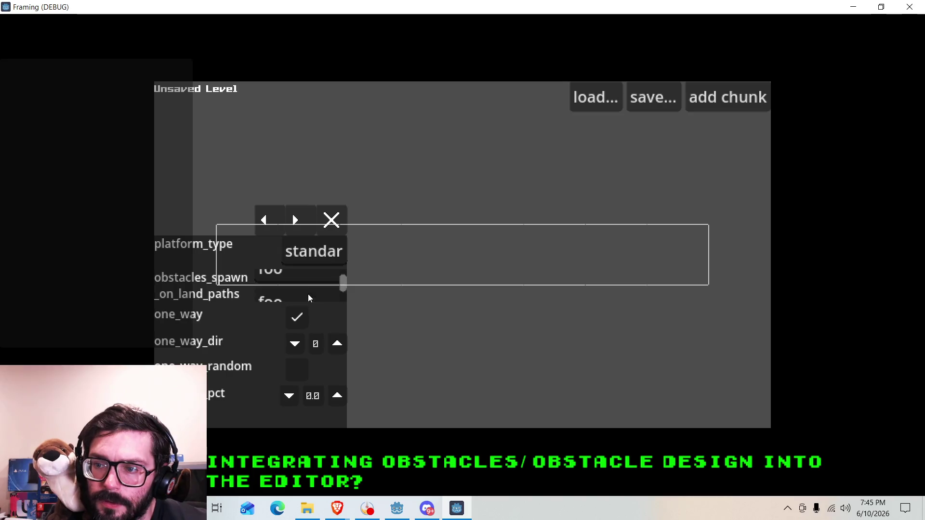
scroll(309, 291, "down", 2)
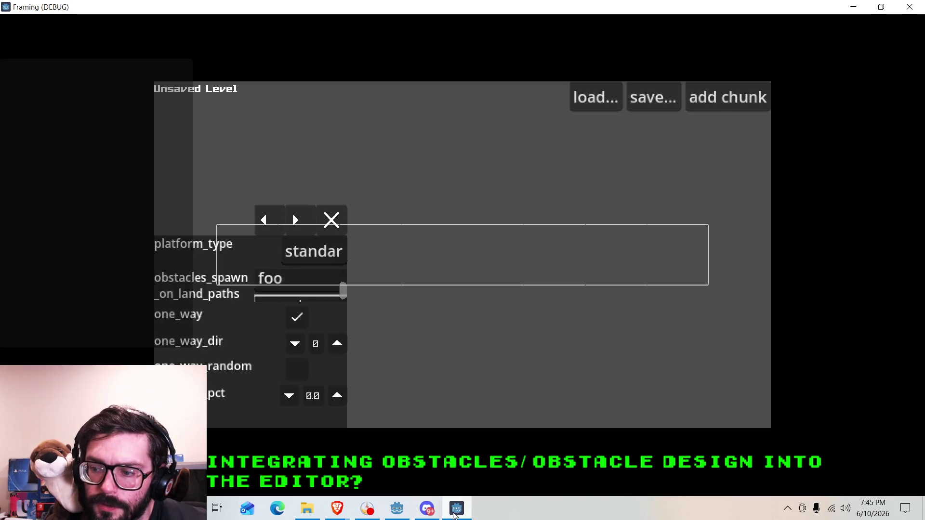
left_click(454, 514)
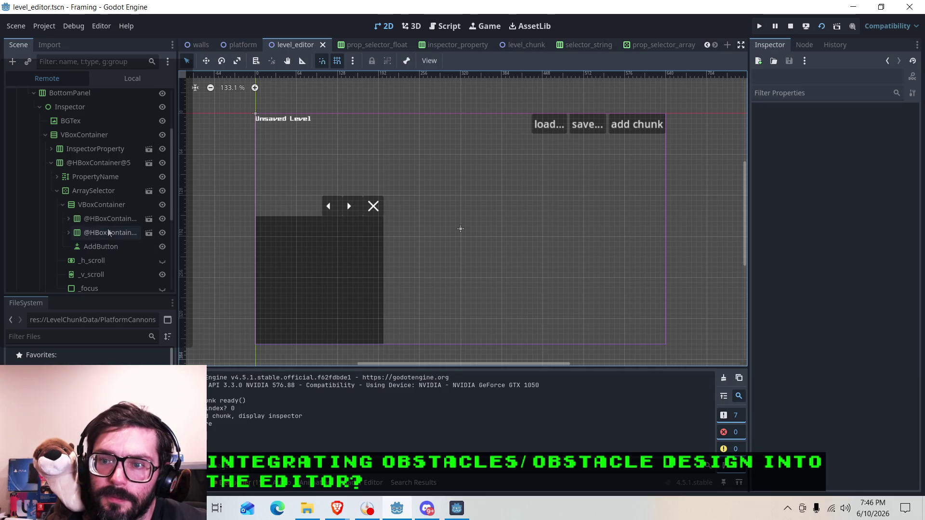
left_click(464, 510)
scroll(303, 289, "down", 1)
scroll(302, 289, "up", 1)
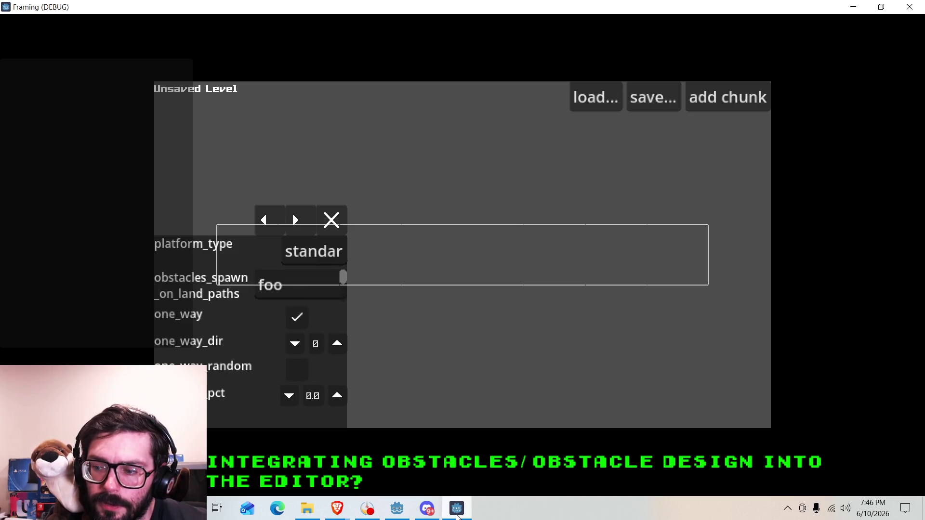
left_click(457, 514)
scroll(111, 231, "down", 1)
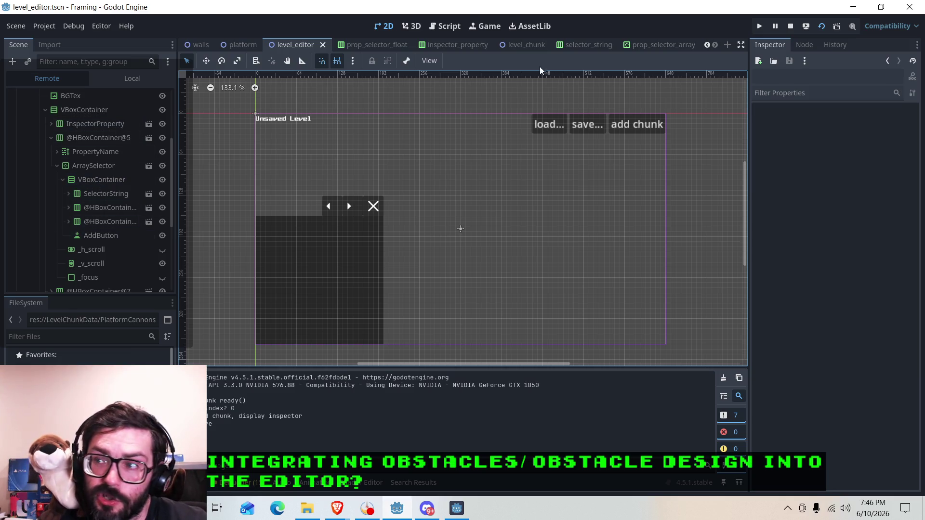
left_click(790, 27)
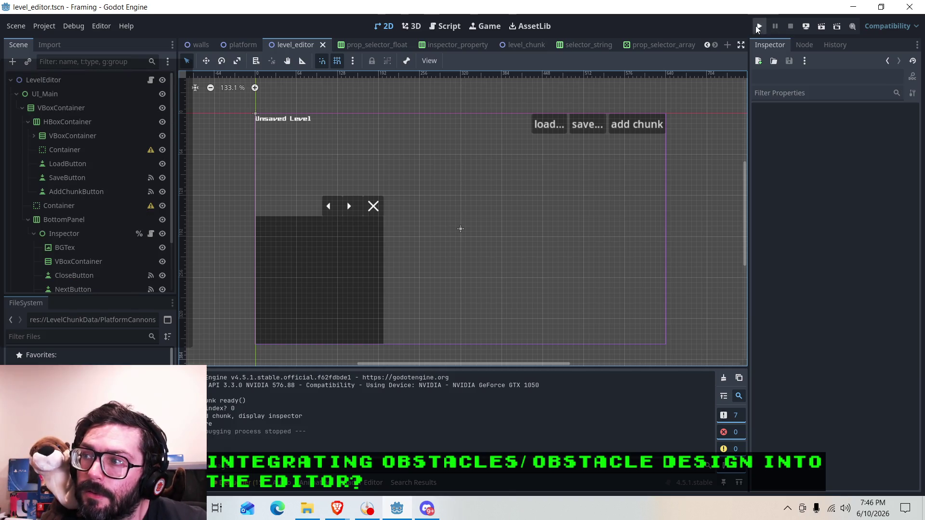
Step: Replace the stub's pass with $VBoxContainer.get_children(), copied from line 16
left_click(449, 28)
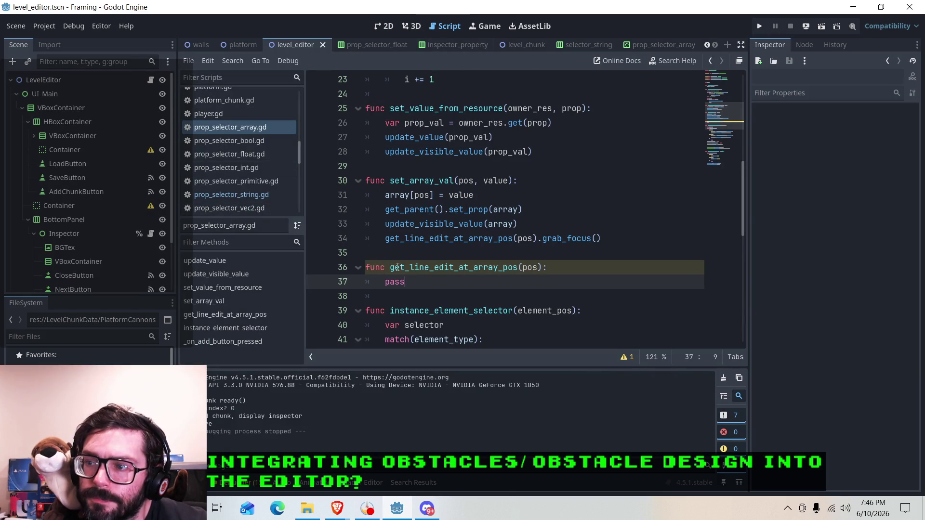
scroll(448, 246, "up", 7)
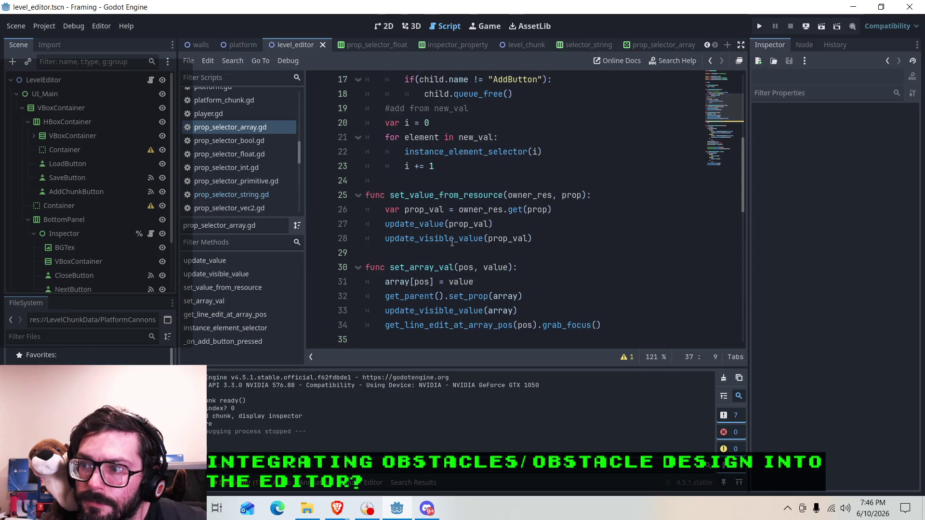
scroll(448, 246, "down", 2)
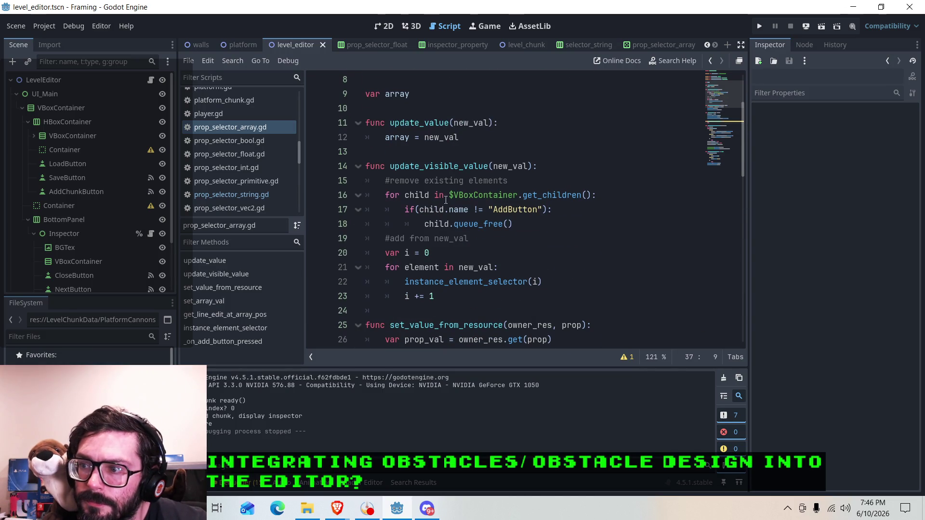
left_click_drag(591, 195, 449, 195)
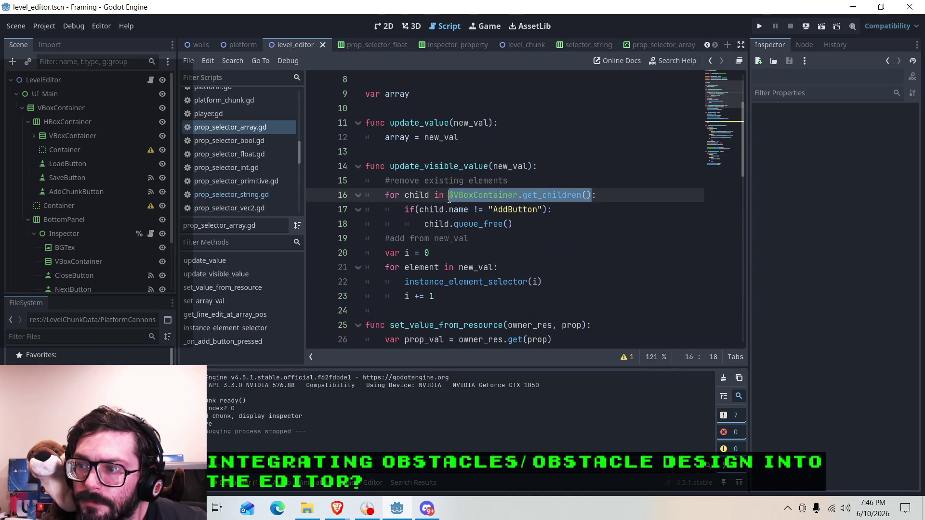
right_click(464, 197)
left_click(482, 269)
scroll(413, 281, "down", 5)
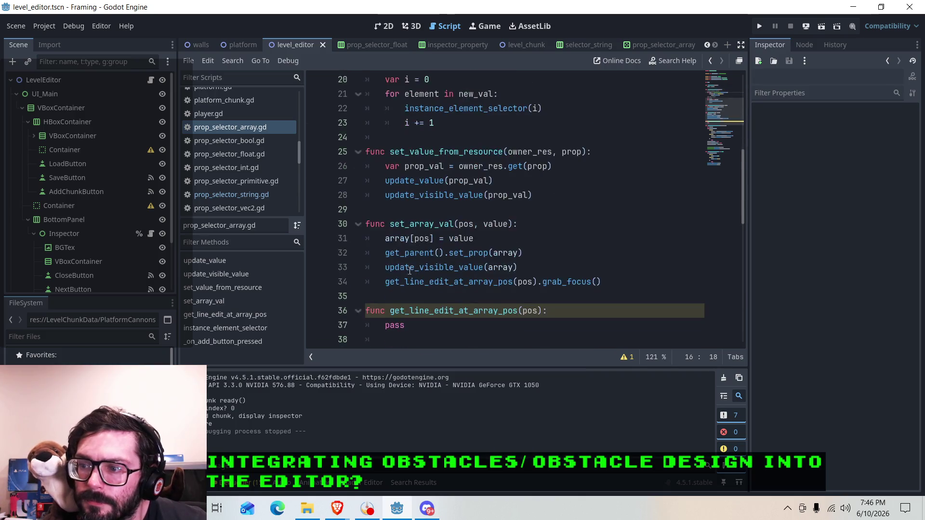
double_click(413, 280)
key("ctrl+v")
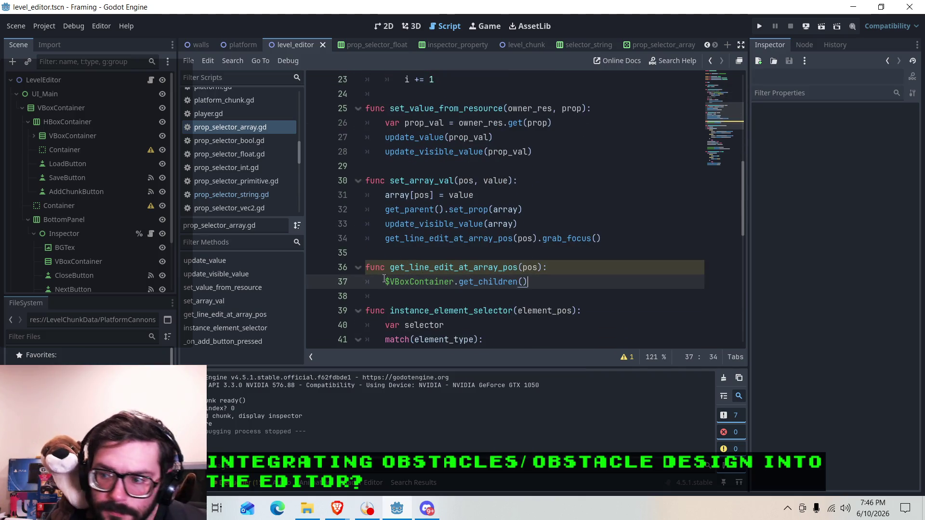
Step: Change it to return $VBoxContainer.get_child(pos) and save the script
left_click_drag(528, 282, 479, 281)
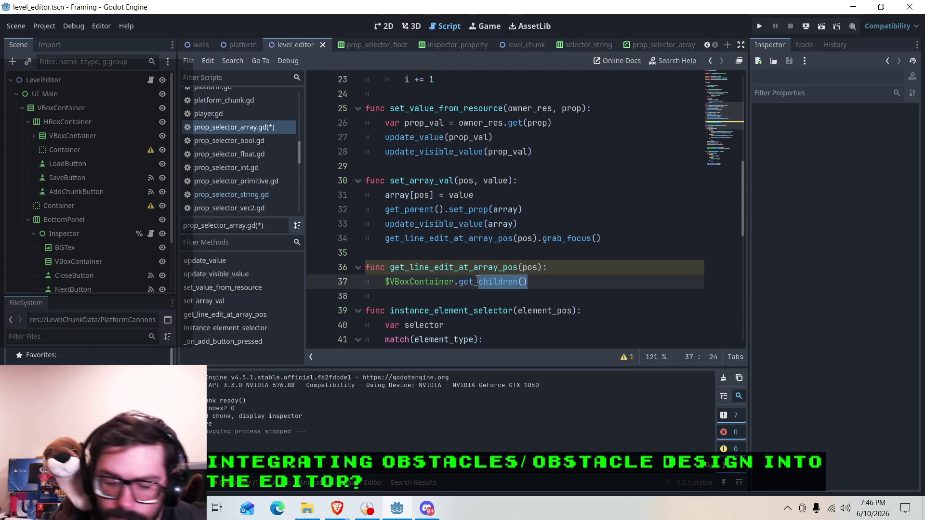
type("child")
key("Return")
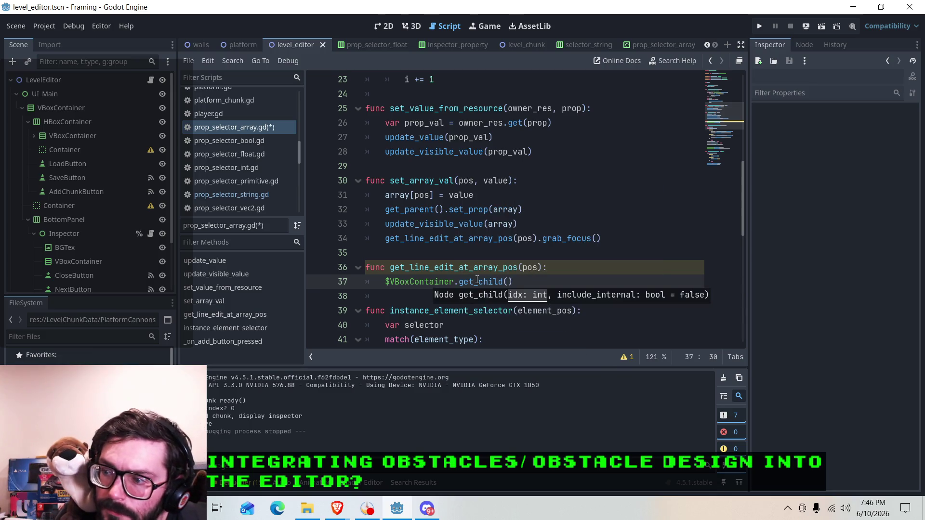
type("pos")
left_click(384, 282)
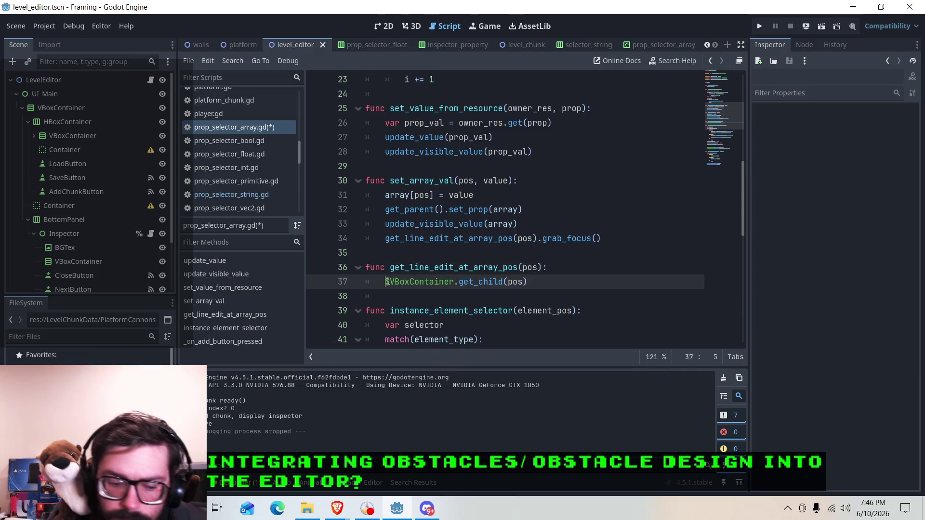
type("return")
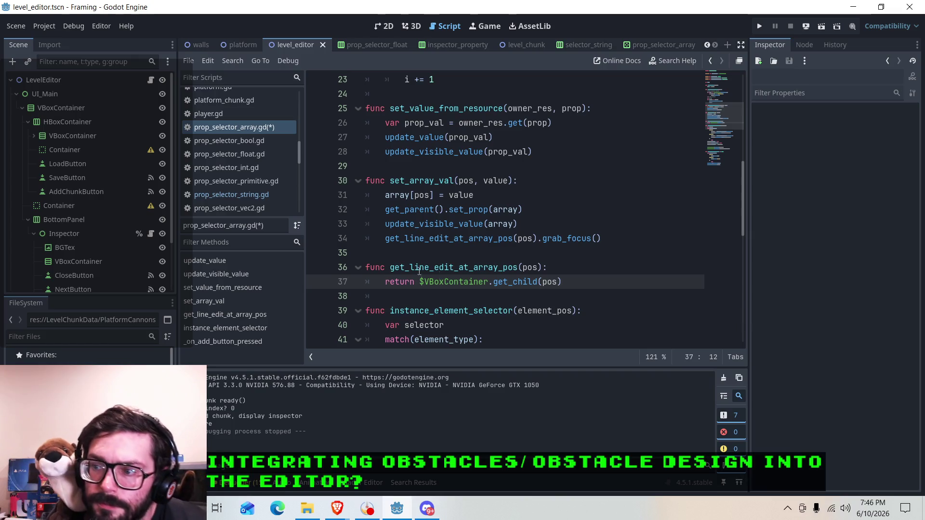
left_click(418, 272)
left_click(569, 284)
key("ctrl+s")
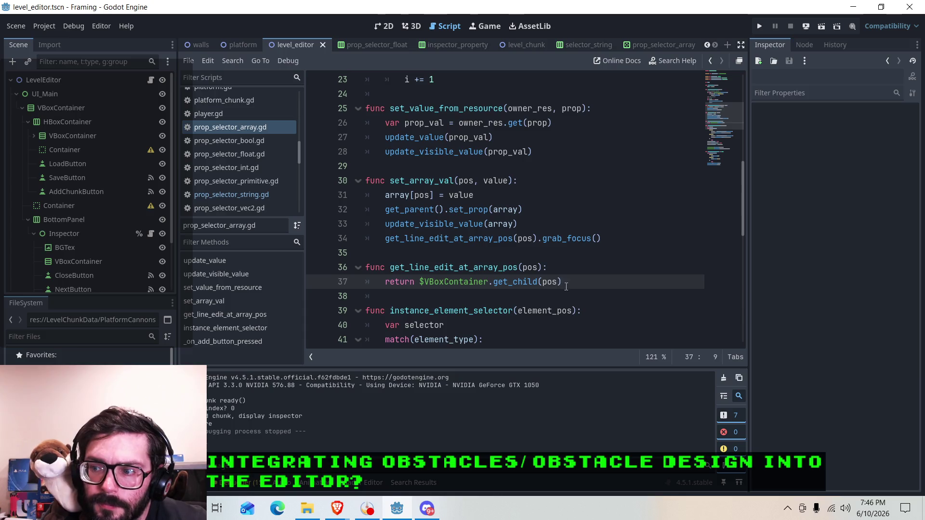
left_click(381, 266, "shift")
left_click(611, 239)
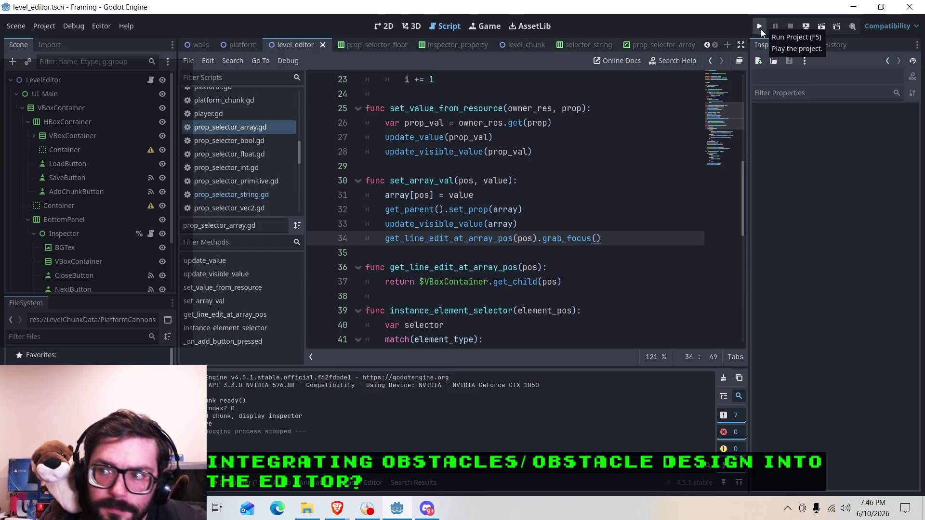
left_click(761, 29)
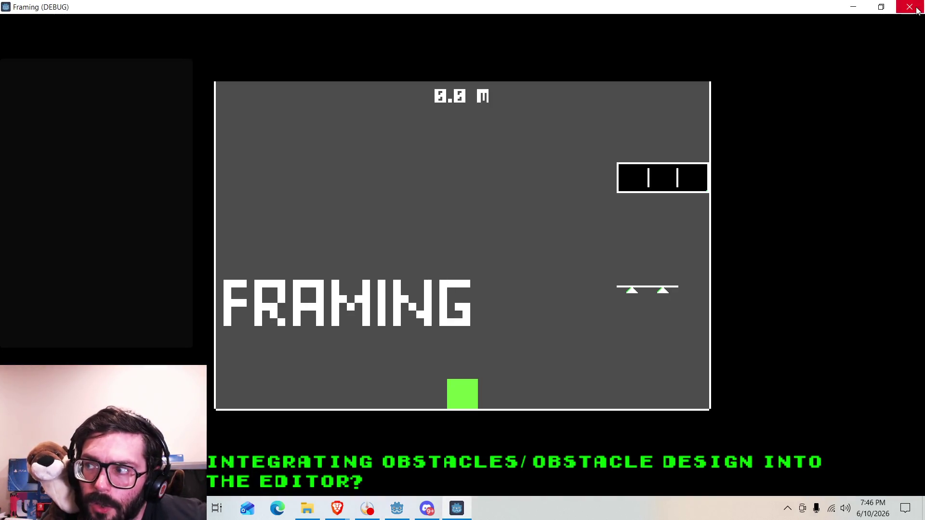
left_click(910, 6)
left_click(509, 282)
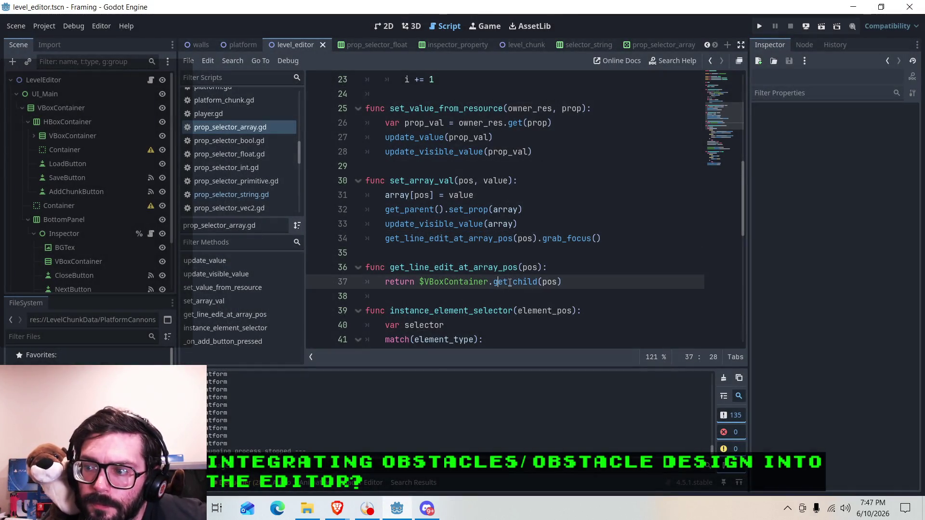
left_click(459, 239)
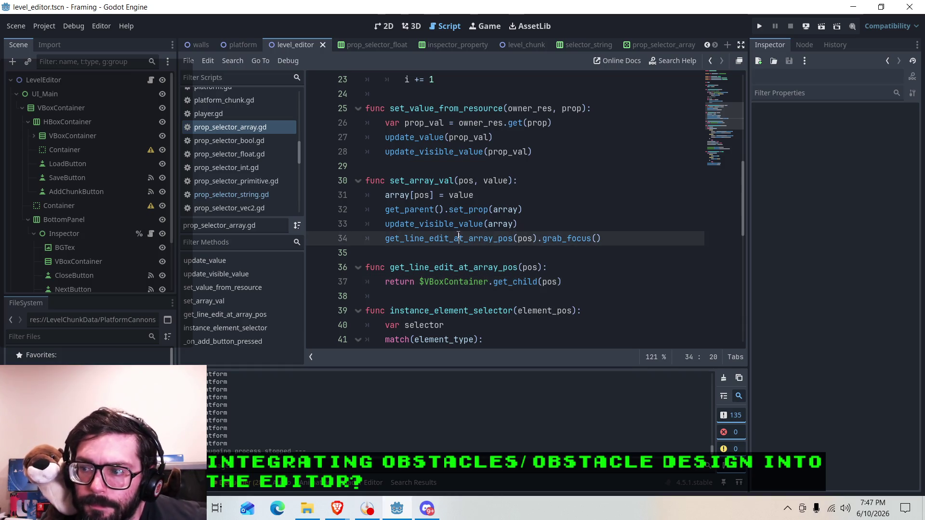
left_click(523, 282)
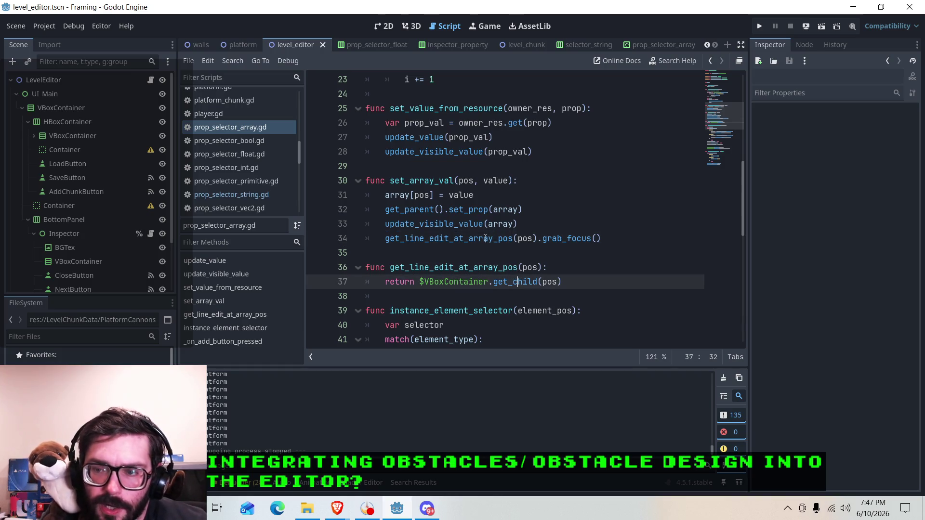
left_click(577, 44)
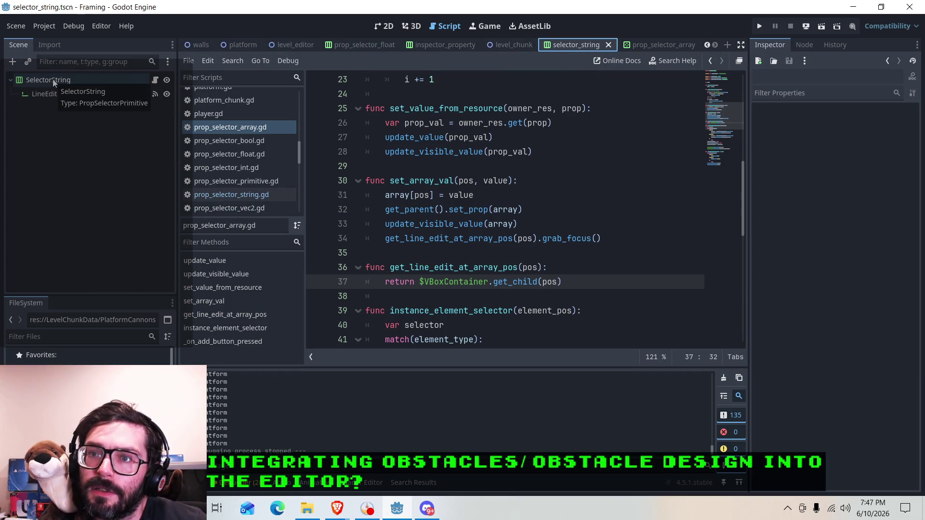
Step: Append .get_child(0) so the helper returns $VBoxContainer.get_child(pos).get_child(0), and save
left_click(566, 285)
type(".get_child")
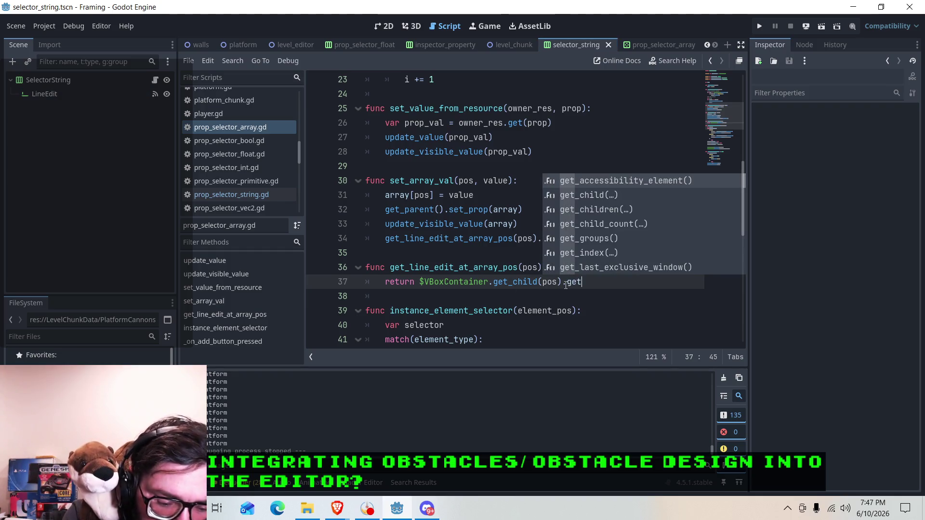
type("(0)")
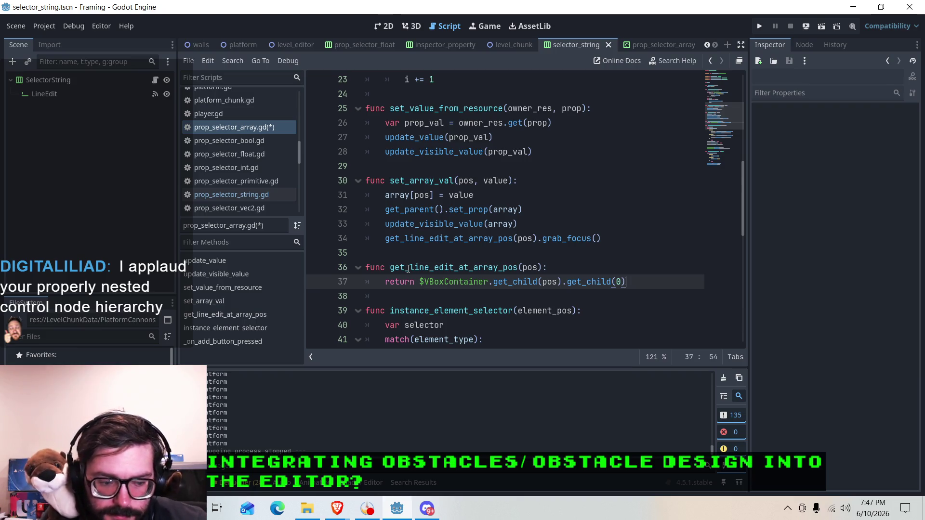
left_click(563, 267)
key("ctrl+s")
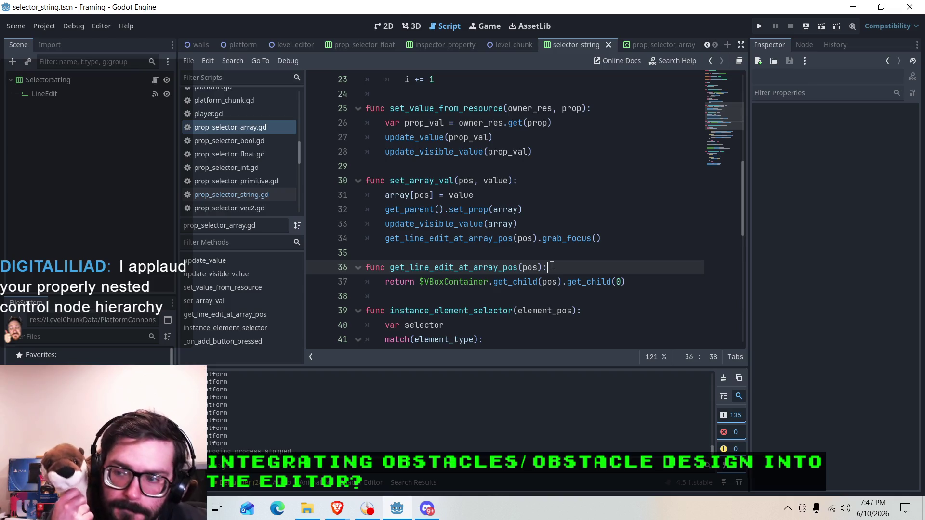
left_click(588, 222)
key("Down")
left_click(588, 270)
key("Down")
key("Up")
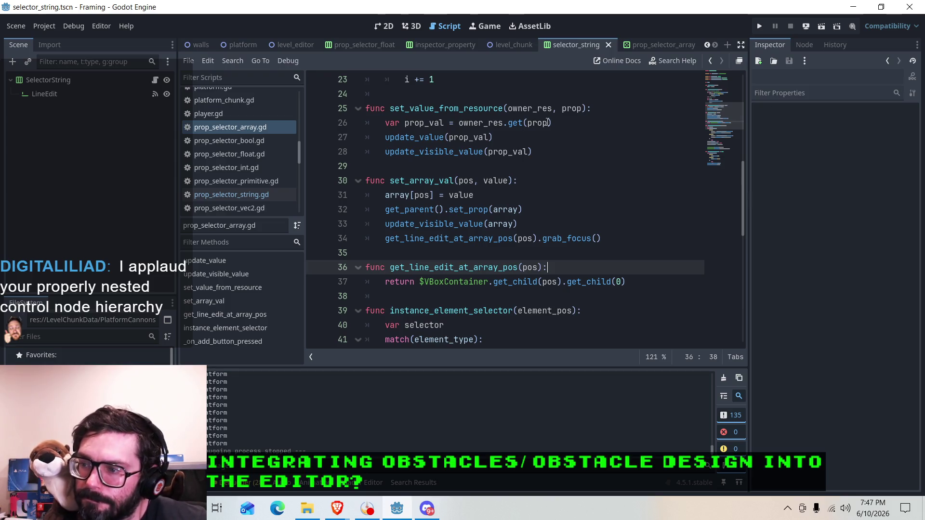
left_click(291, 44)
left_click(822, 27)
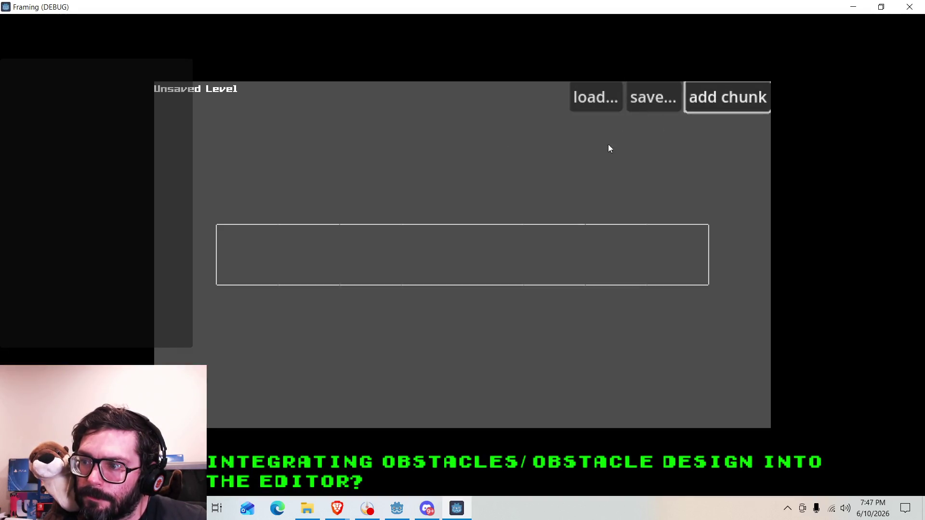
left_click(455, 247)
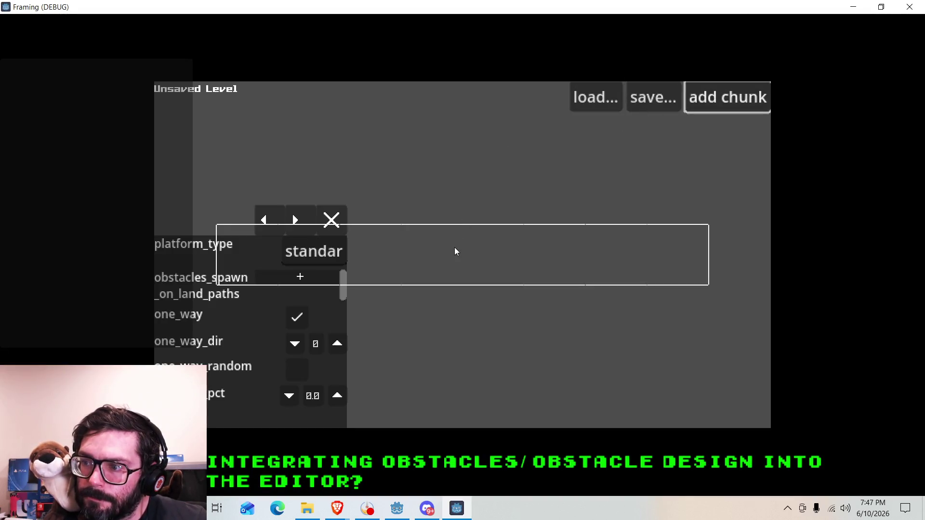
left_click(299, 283)
left_click(307, 283)
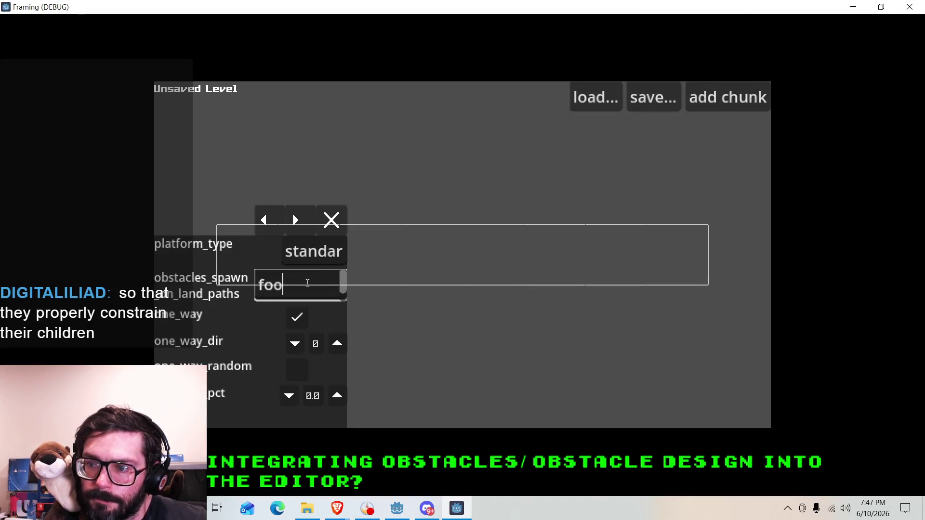
type("f")
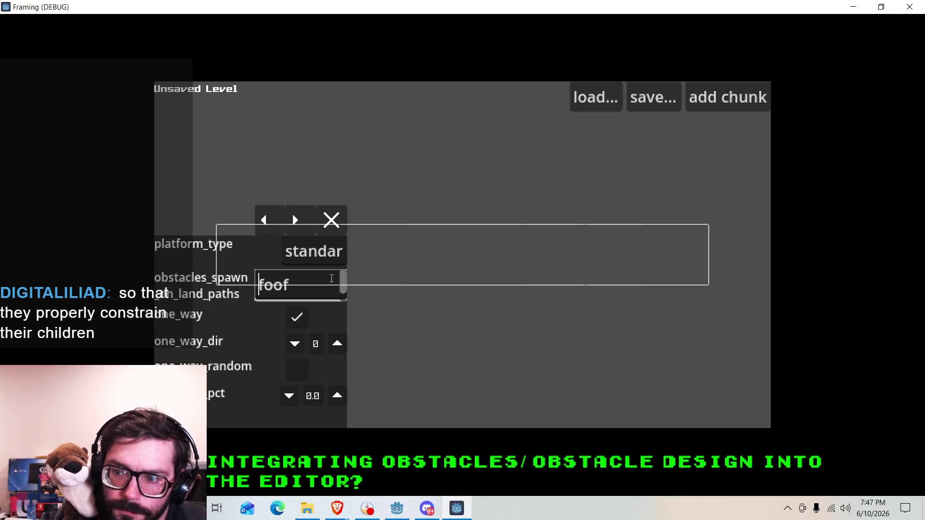
type("j")
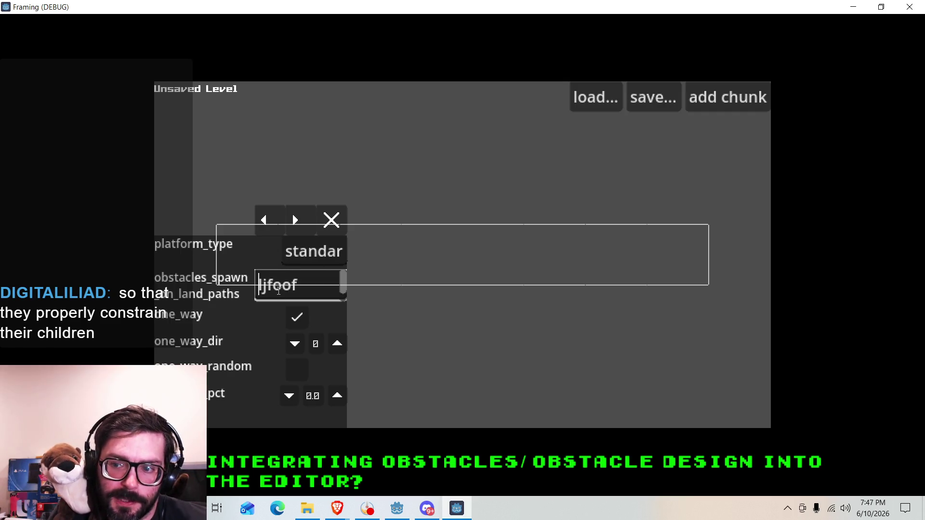
left_click(309, 284)
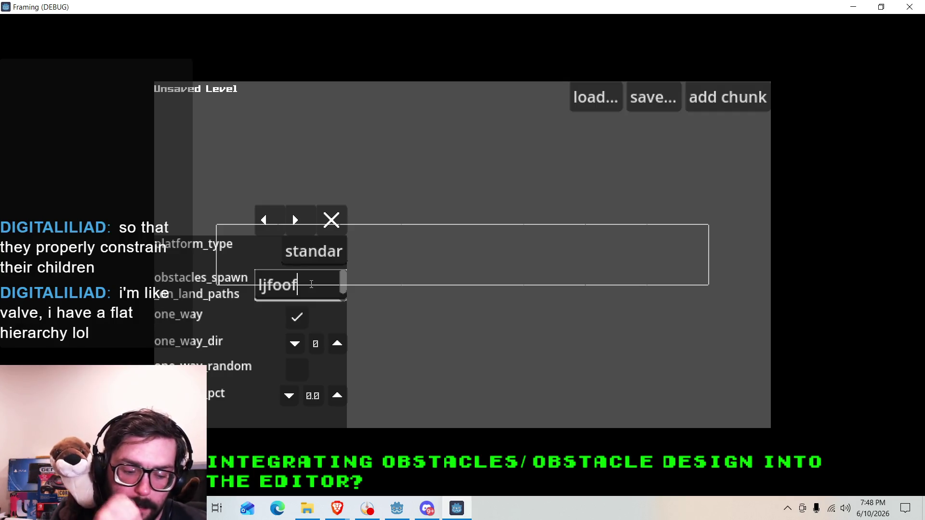
left_click(274, 285)
type("g")
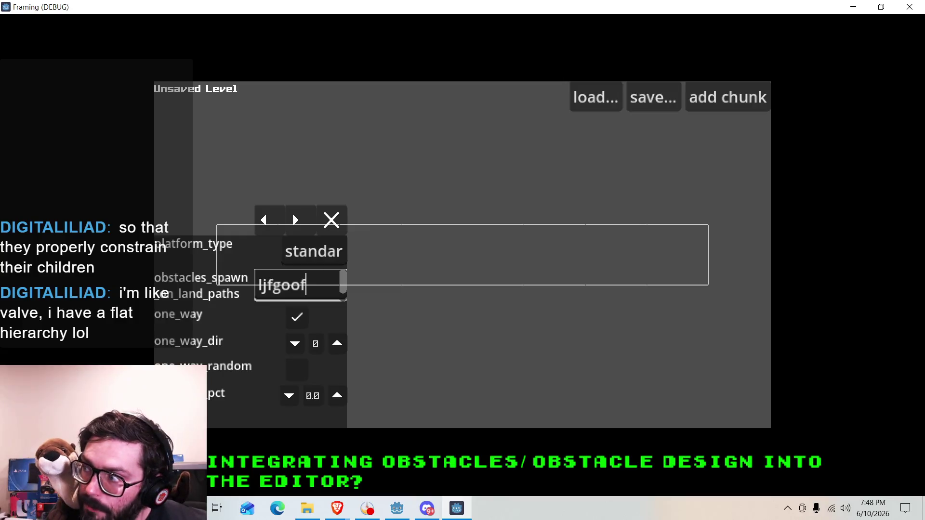
left_click(917, 7)
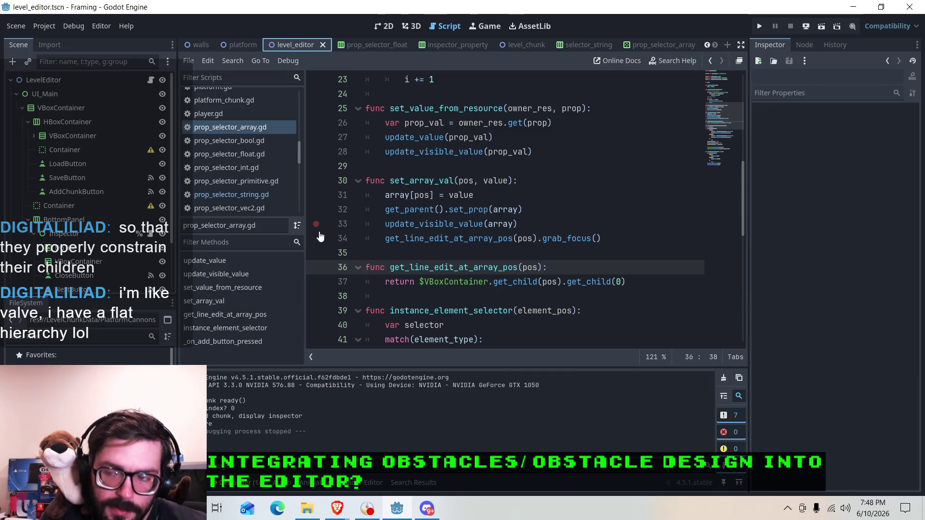
left_click(373, 30)
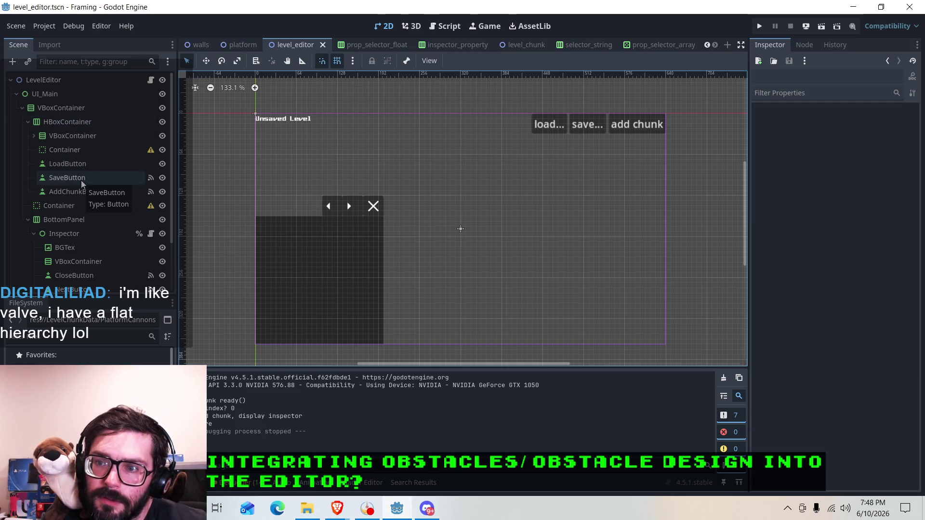
scroll(81, 188, "down", 3)
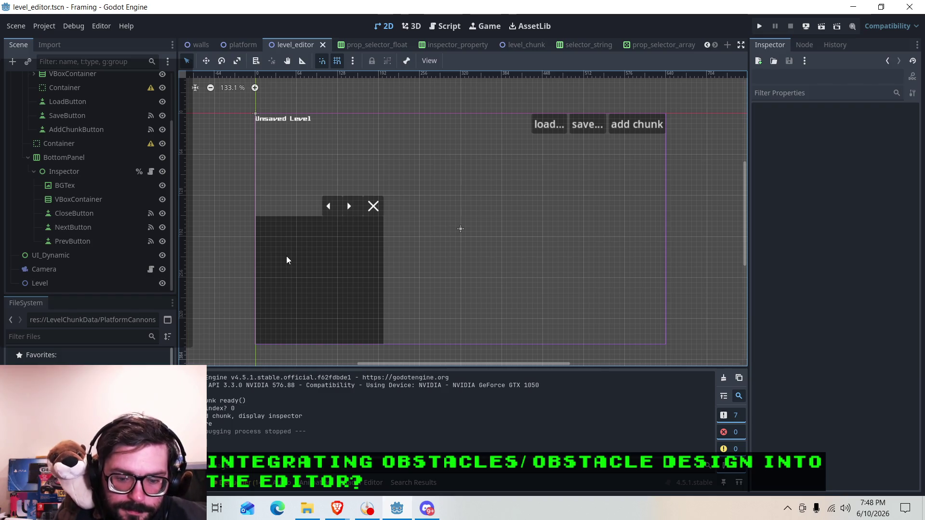
left_click(77, 172)
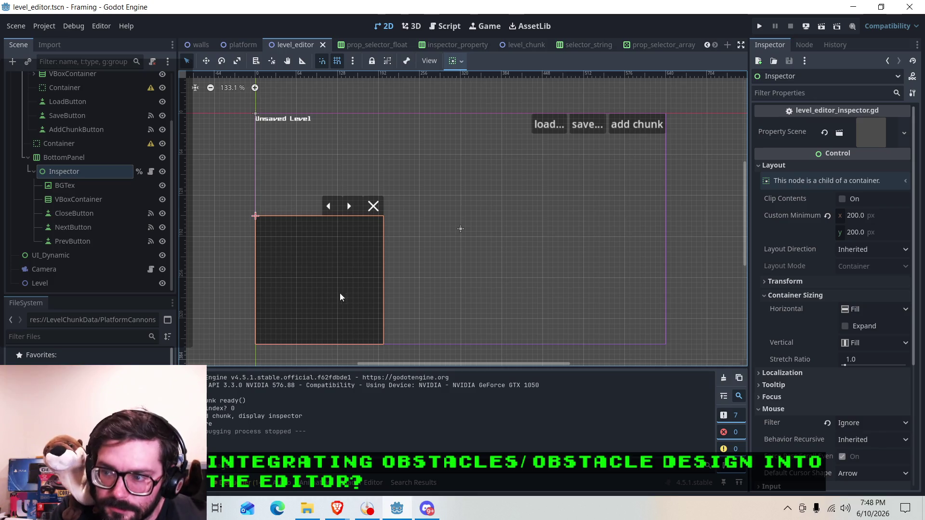
left_click(99, 159)
left_click(87, 146)
left_click(89, 158)
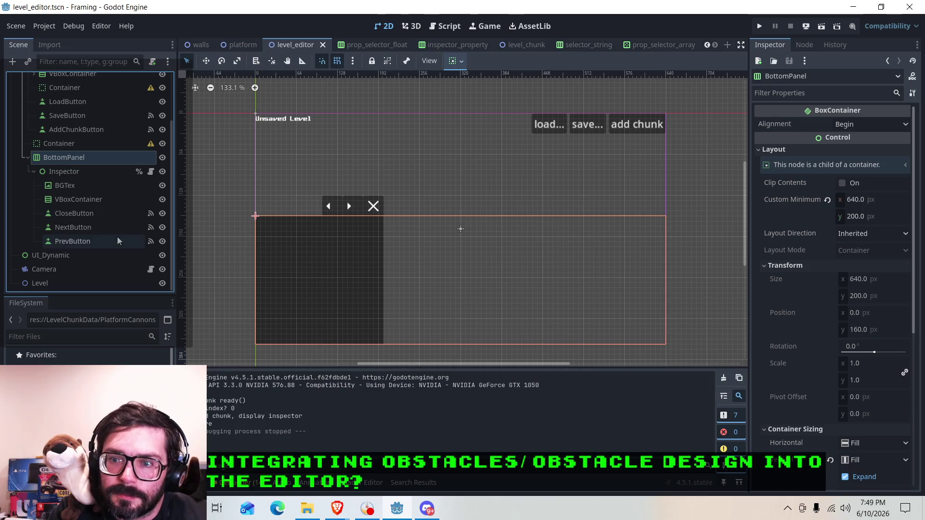
left_click(100, 239)
left_click(92, 223)
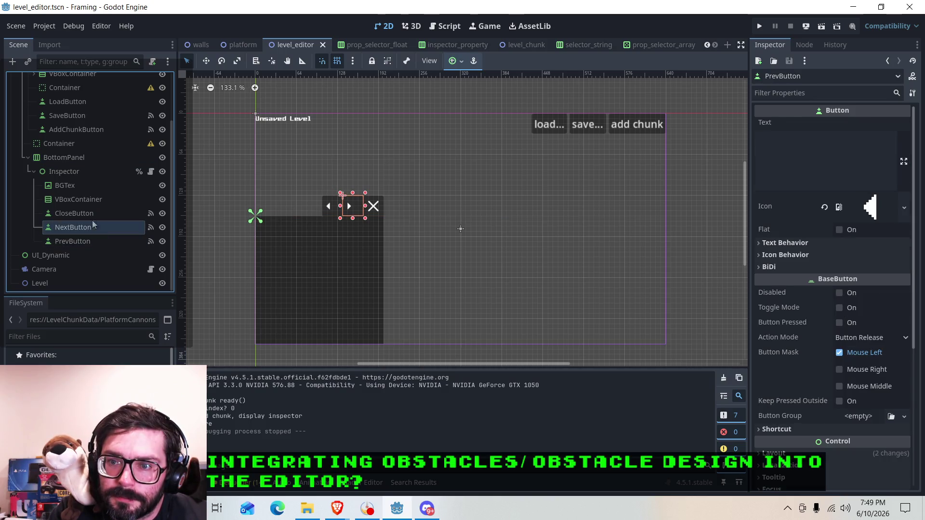
left_click(82, 170)
left_click(83, 227)
left_click(90, 214)
left_click(88, 228)
left_click(87, 240)
left_click(90, 226)
left_click(92, 215)
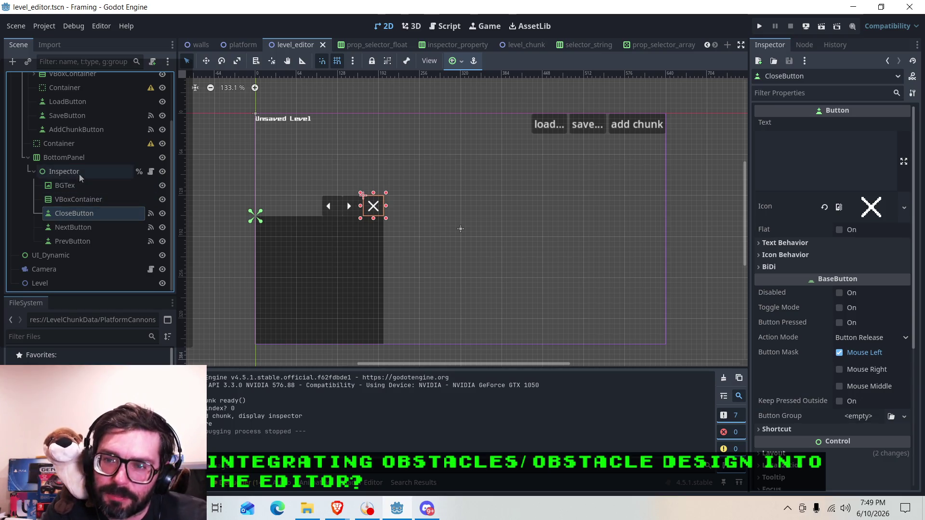
left_click(79, 175)
left_click(86, 214)
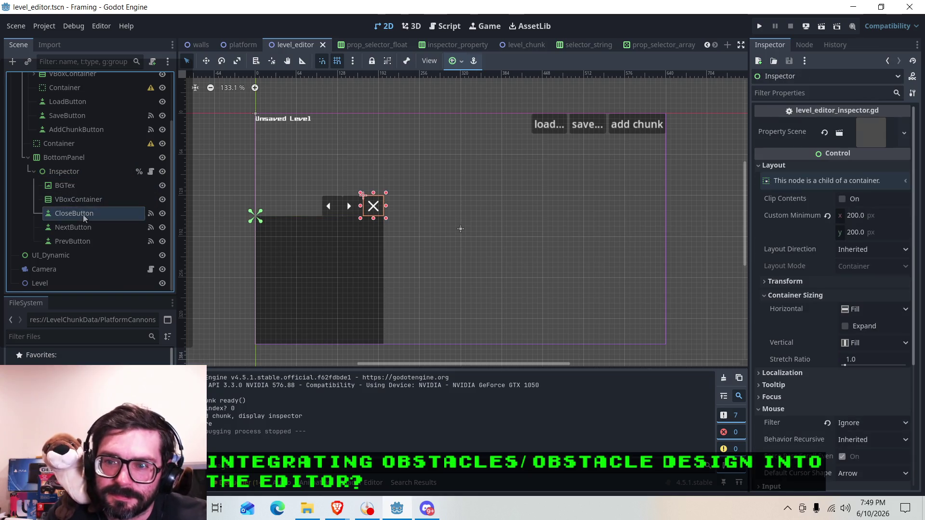
left_click(88, 229)
left_click(86, 243)
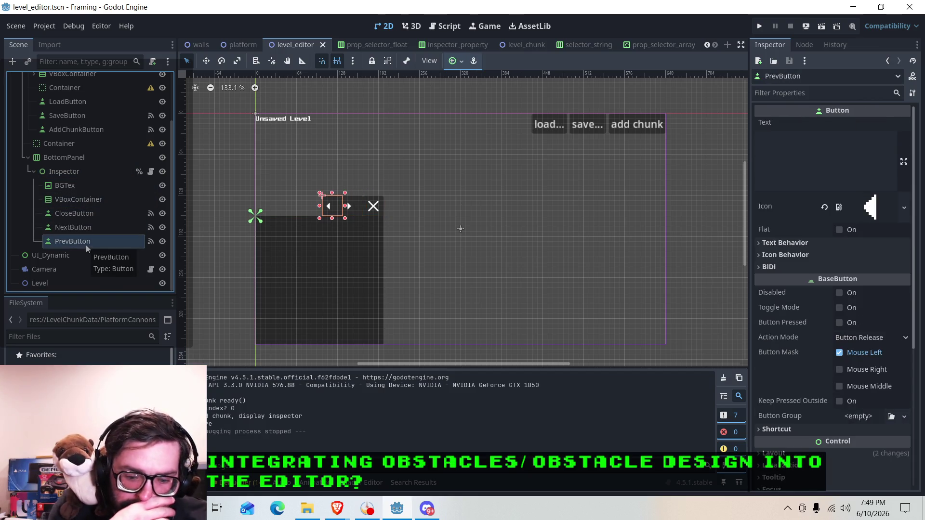
left_click(89, 172)
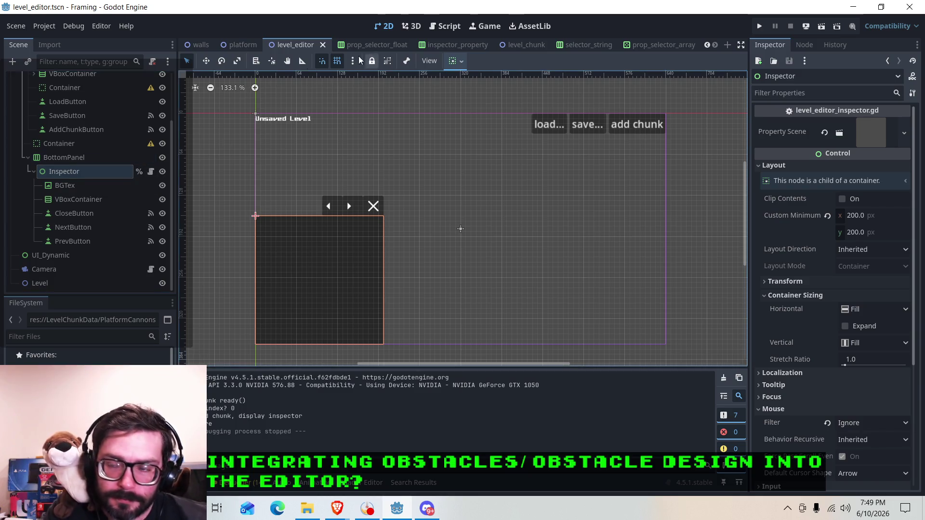
left_click(446, 26)
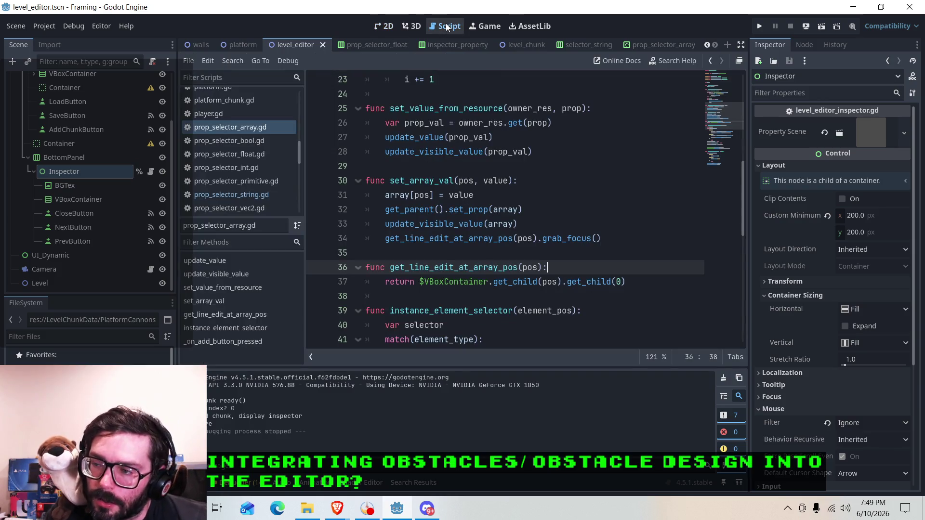
left_click(552, 214)
left_click(541, 225)
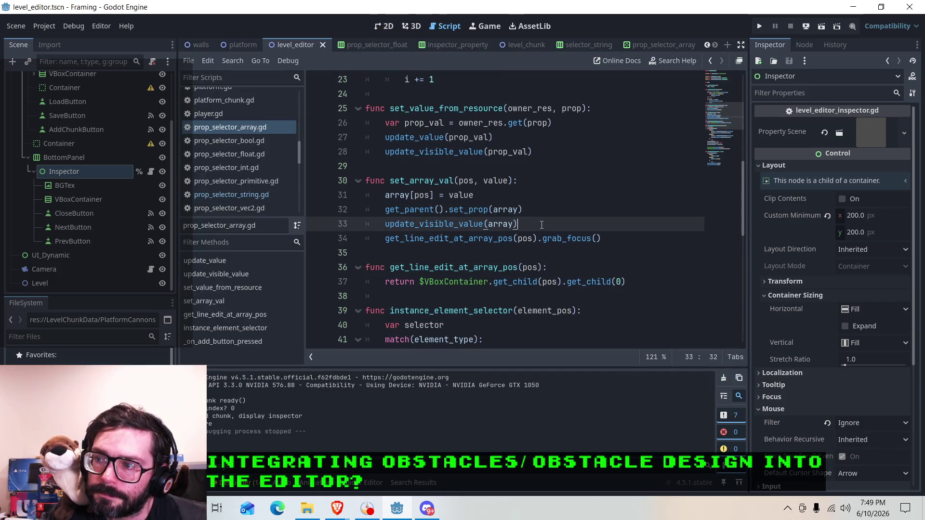
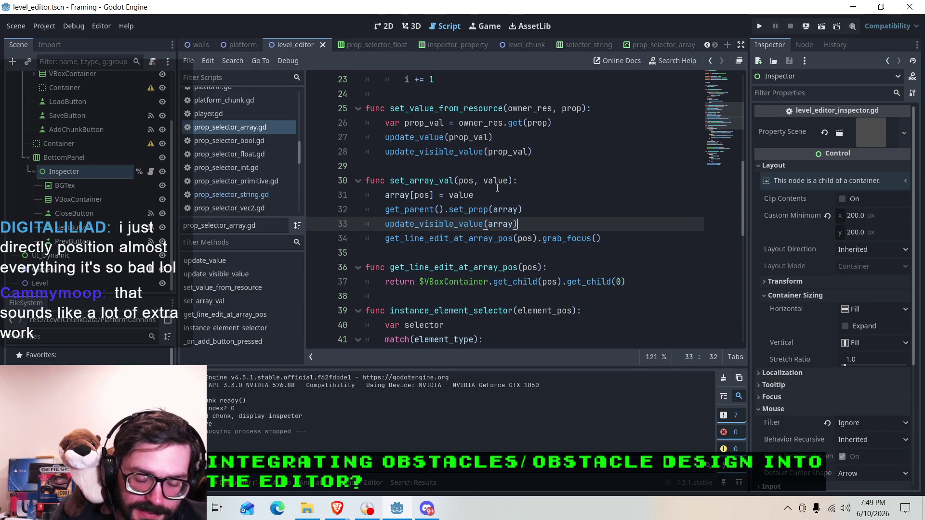
Step: Glance at the level editor's 2D scene, then open prop_selector_string.gd in the script editor
left_click(387, 29)
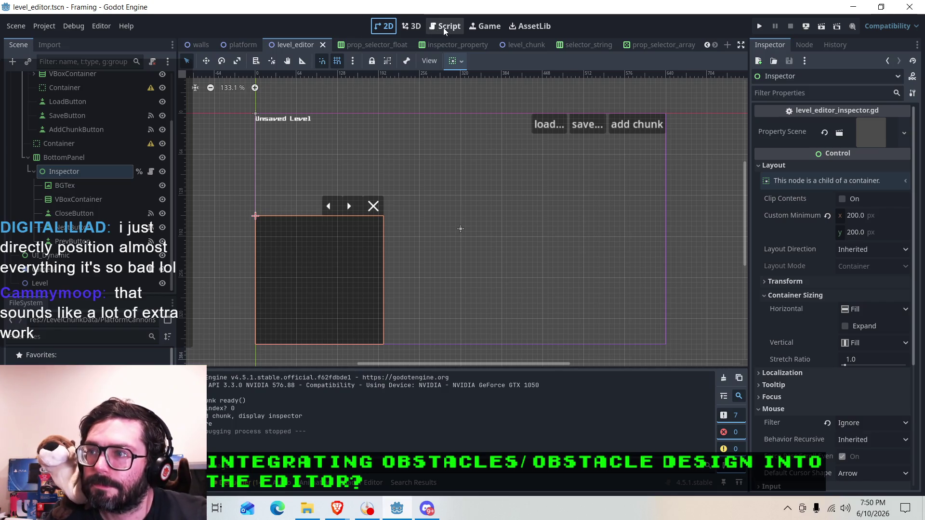
left_click(444, 28)
left_click(383, 28)
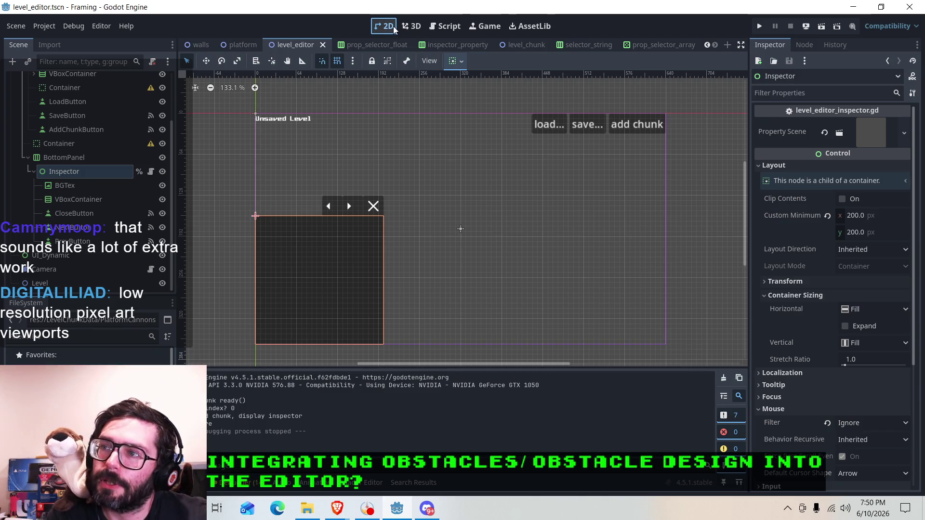
left_click(446, 25)
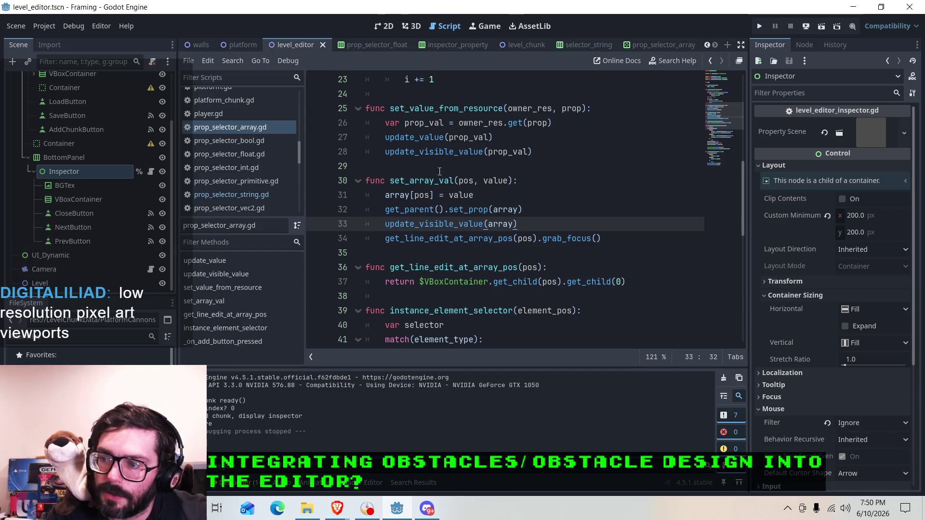
scroll(443, 167, "up", 6)
left_click(259, 195)
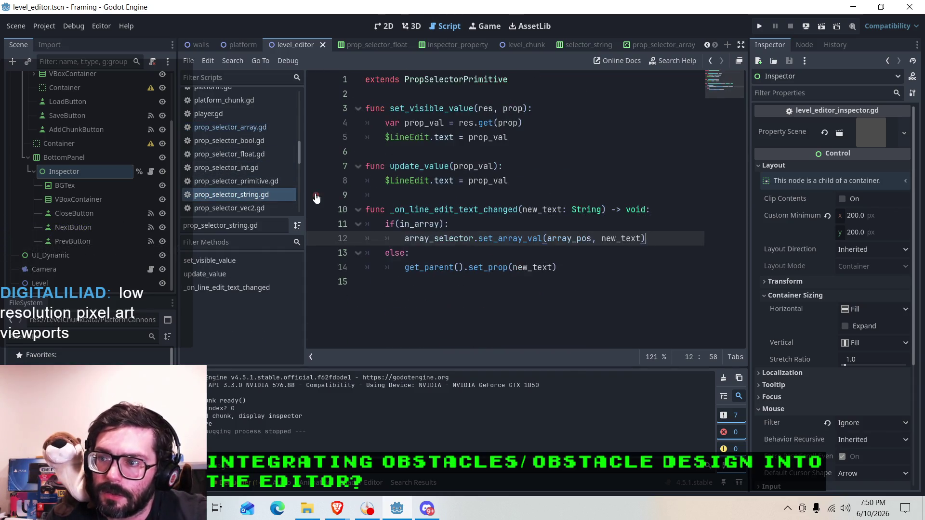
Step: Inside the in_array branch, start a new line 'var cursor_pos = $LineEdit.'
left_click(541, 210)
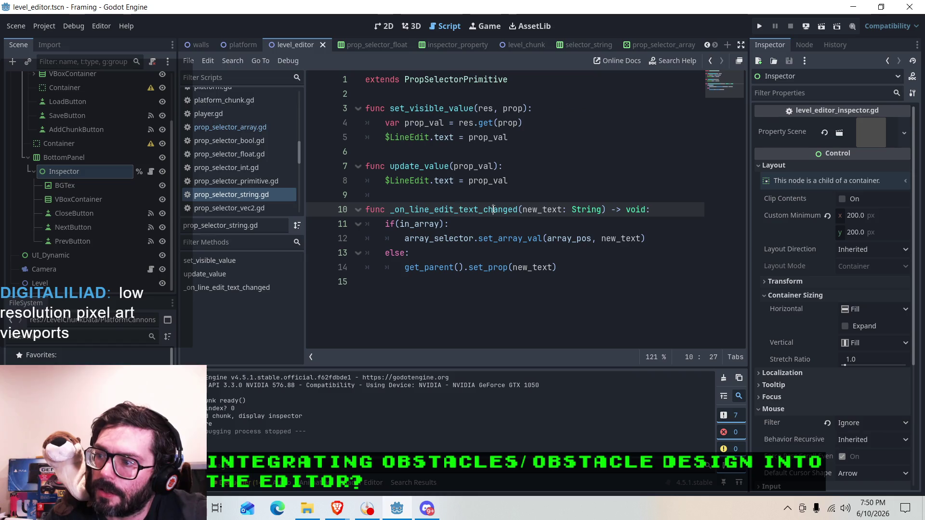
left_click(598, 212)
left_click(423, 240)
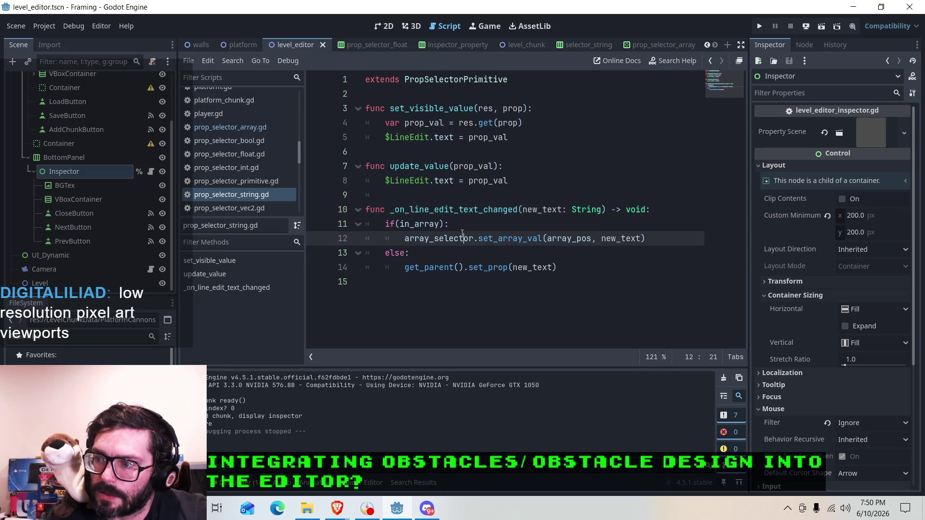
left_click(467, 227)
left_click(662, 212)
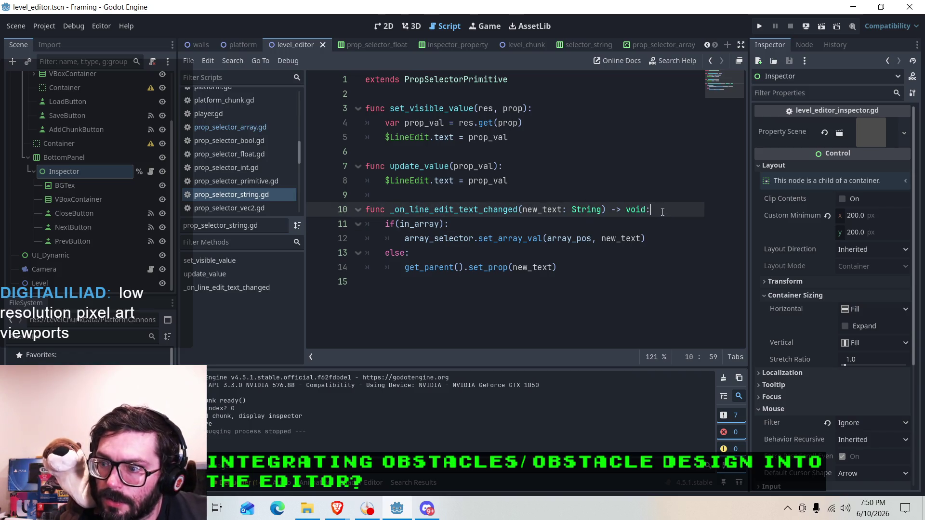
key("Down")
key("Return")
type("v")
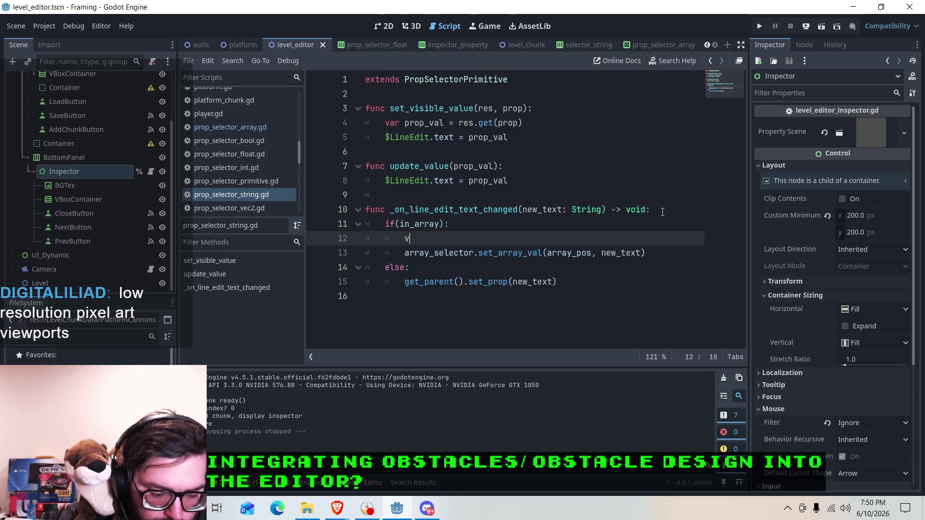
type("ar cur")
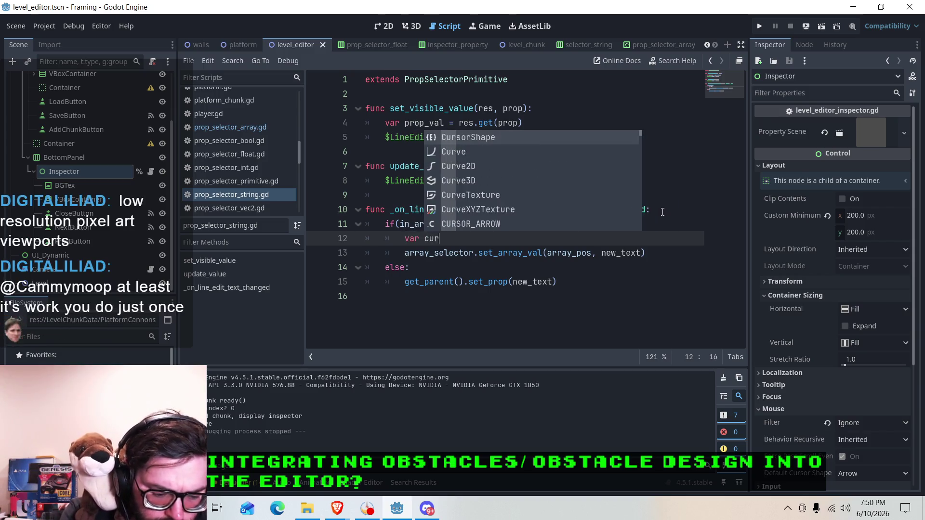
type("sor_pos =")
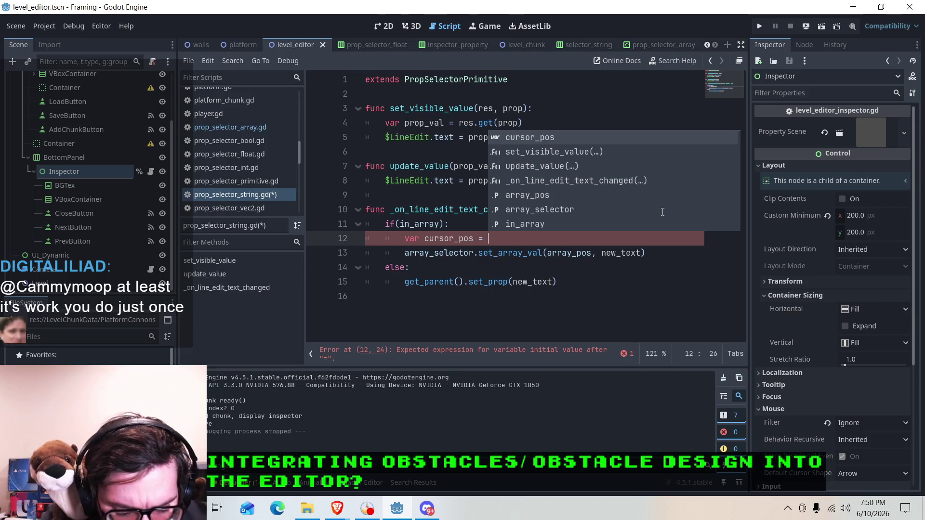
type("$Lin")
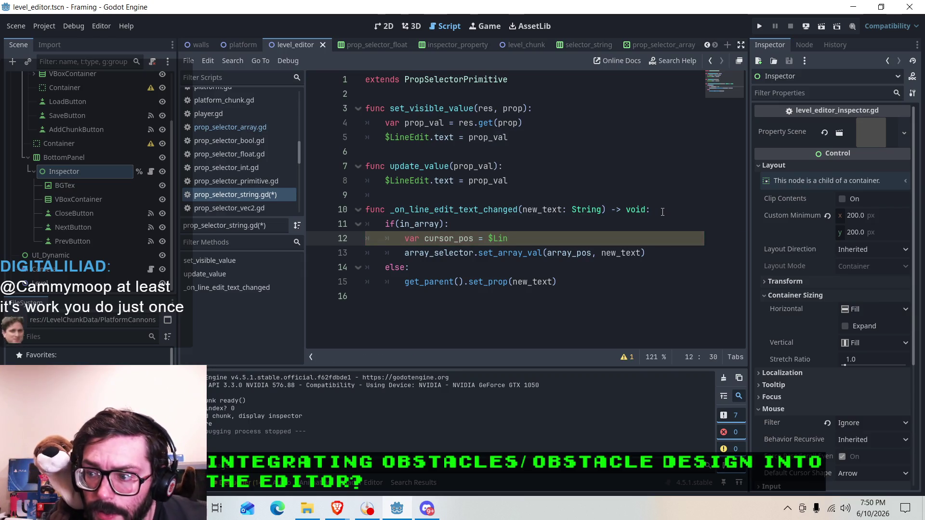
type("eEd")
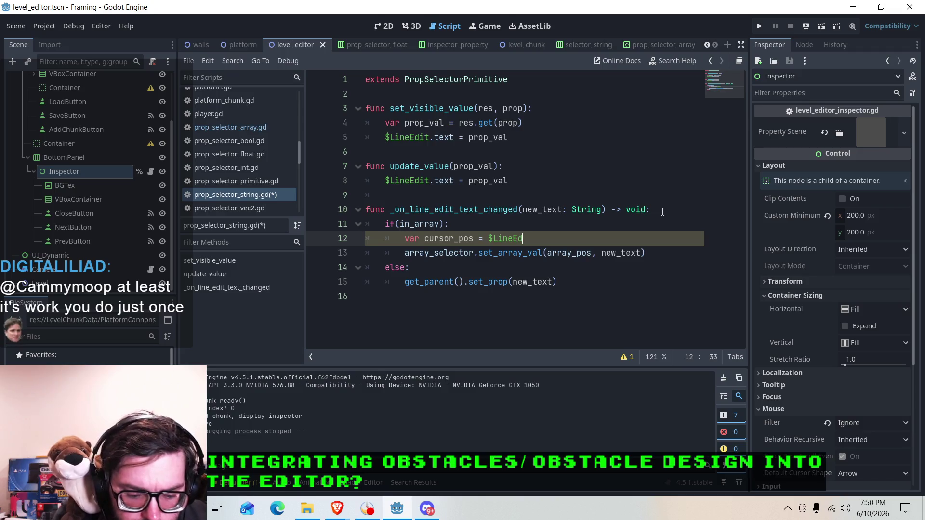
type("it.")
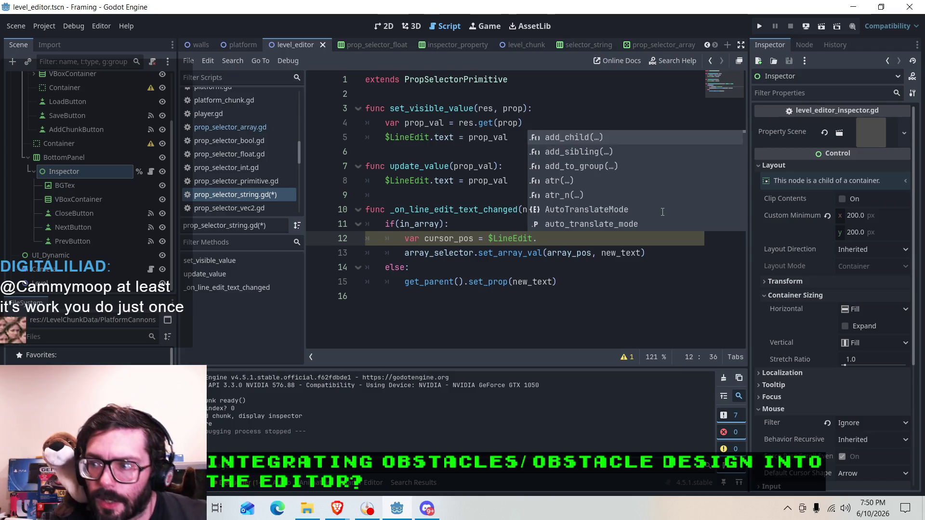
scroll(615, 171, "down", 5)
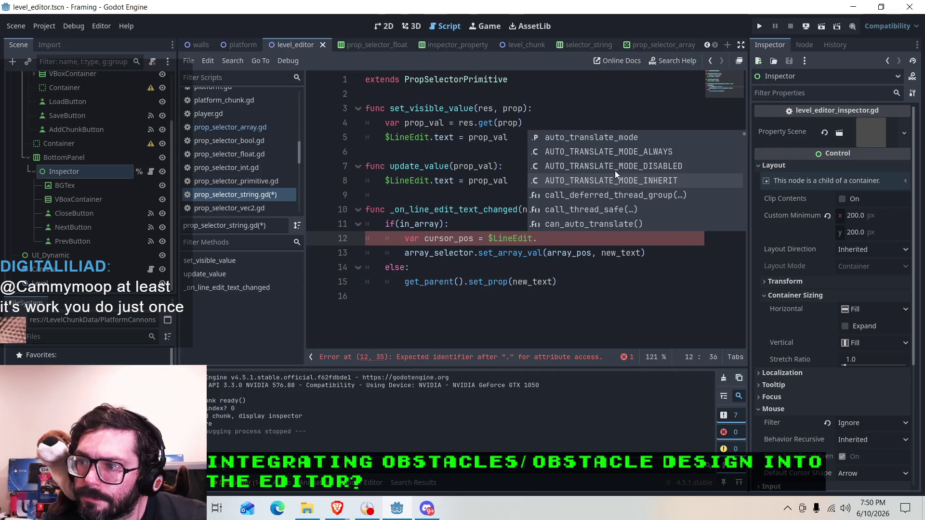
scroll(615, 170, "down", 4)
left_click(550, 241)
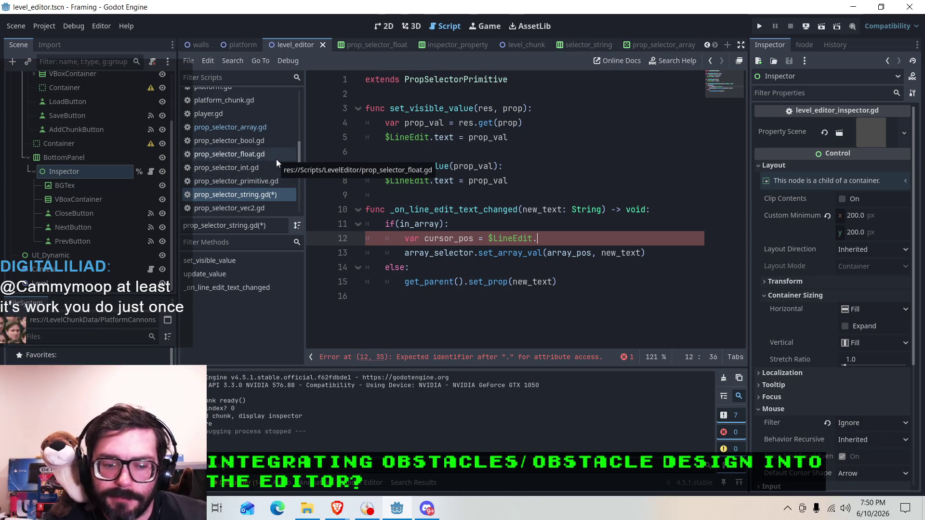
Step: Switch to Brave and open a new blank browser window
scroll(273, 173, "down", 4)
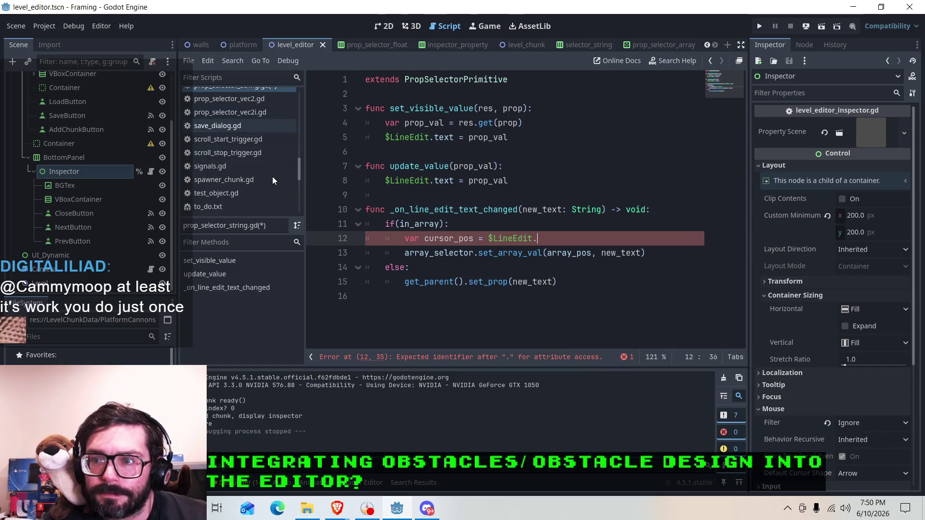
scroll(273, 178, "up", 3)
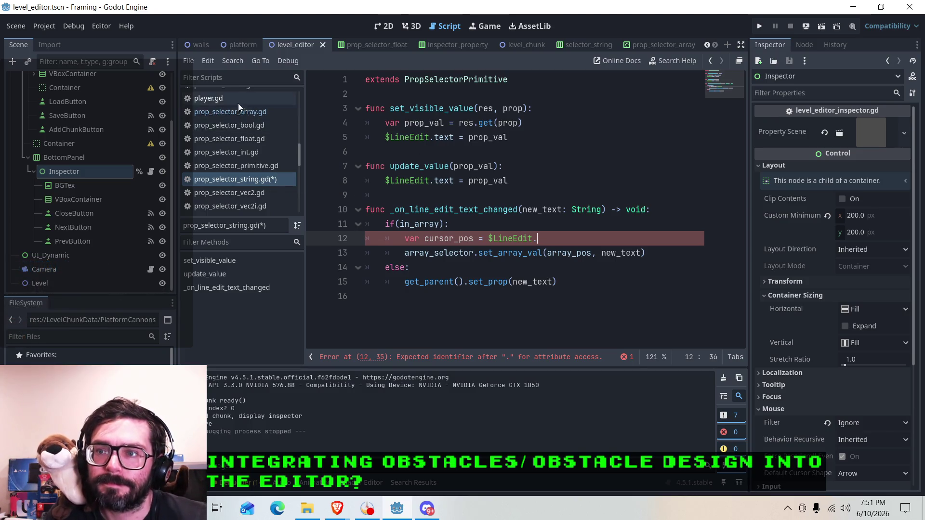
scroll(241, 151, "up", 4)
scroll(274, 145, "up", 5)
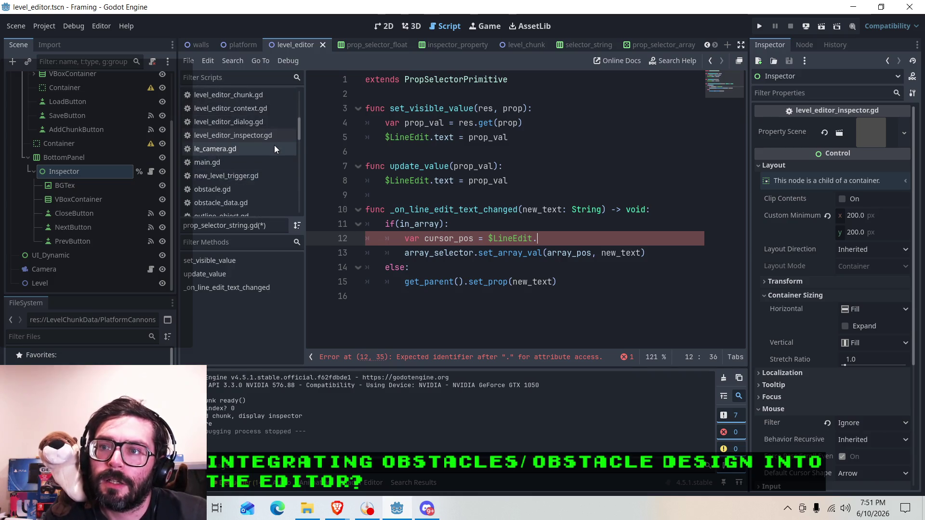
scroll(269, 145, "down", 6)
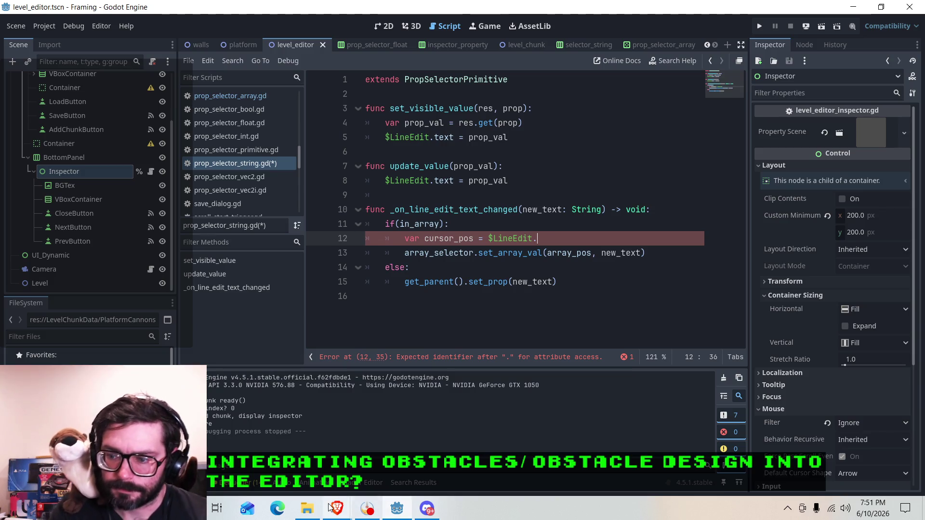
mouse_move(333, 508)
left_click(400, 424)
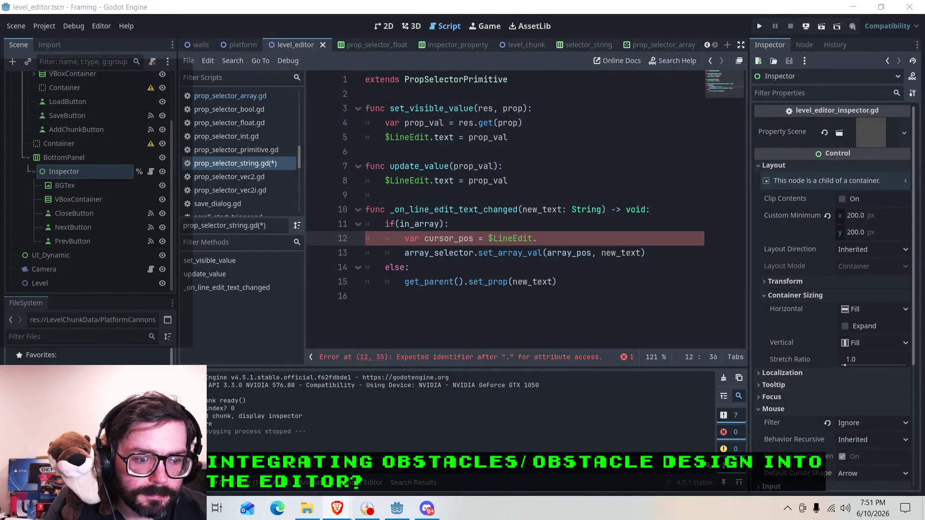
key("ctrl+n")
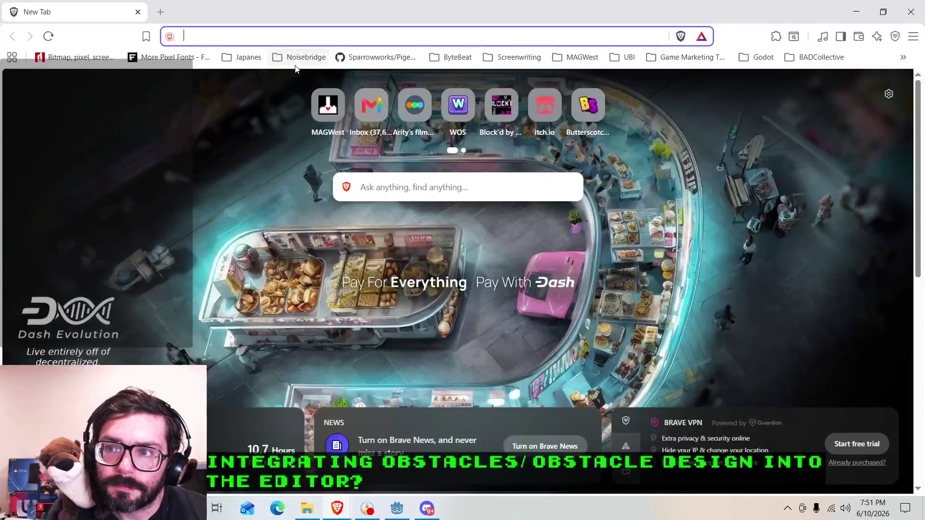
Step: Search 'godot lineedit', open the LineEdit docs page and switch it to version 4.5
type("godot lineedit")
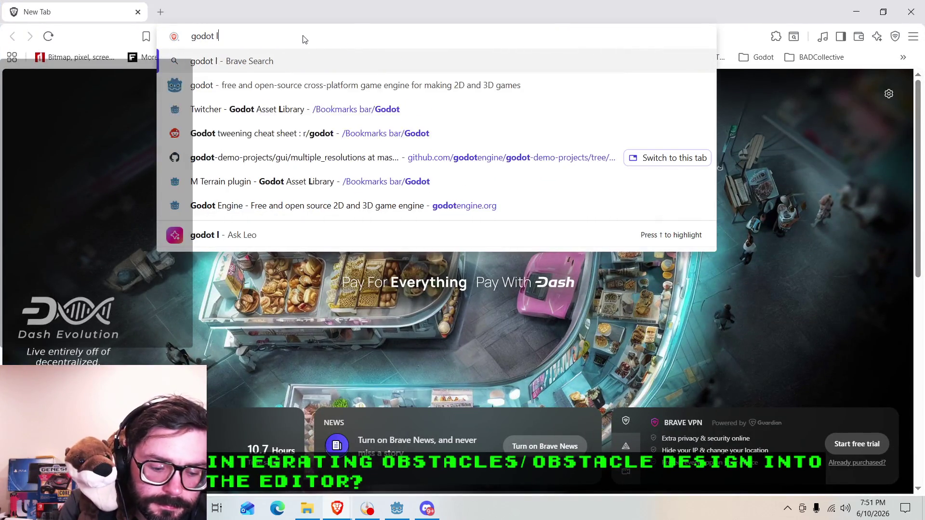
key("Return")
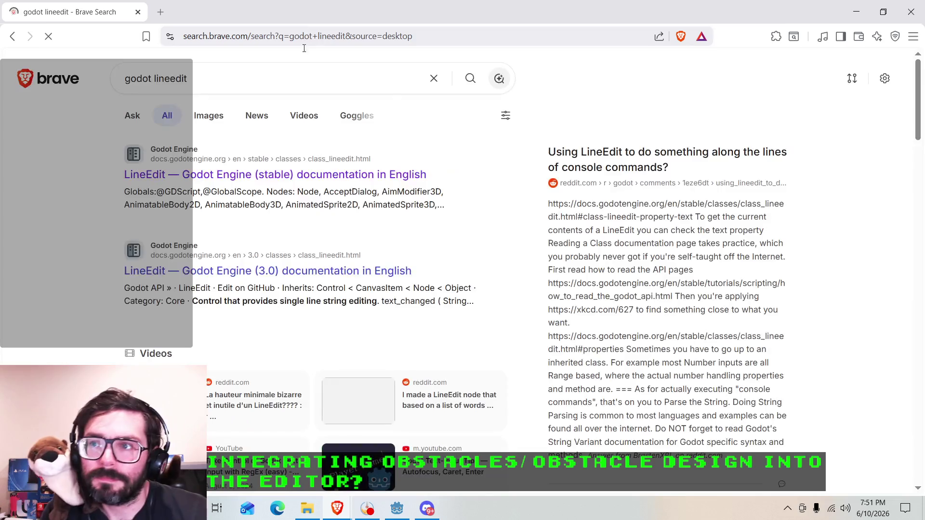
left_click(232, 170)
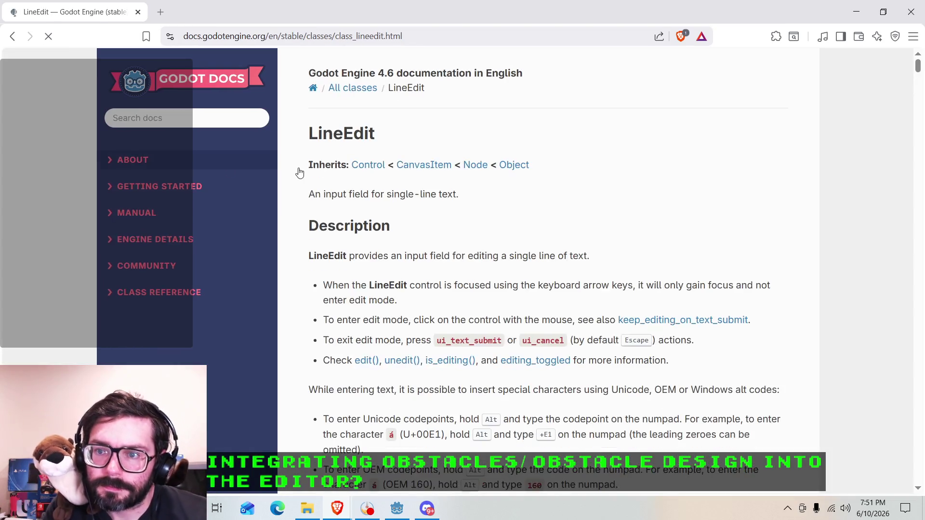
left_click(181, 117)
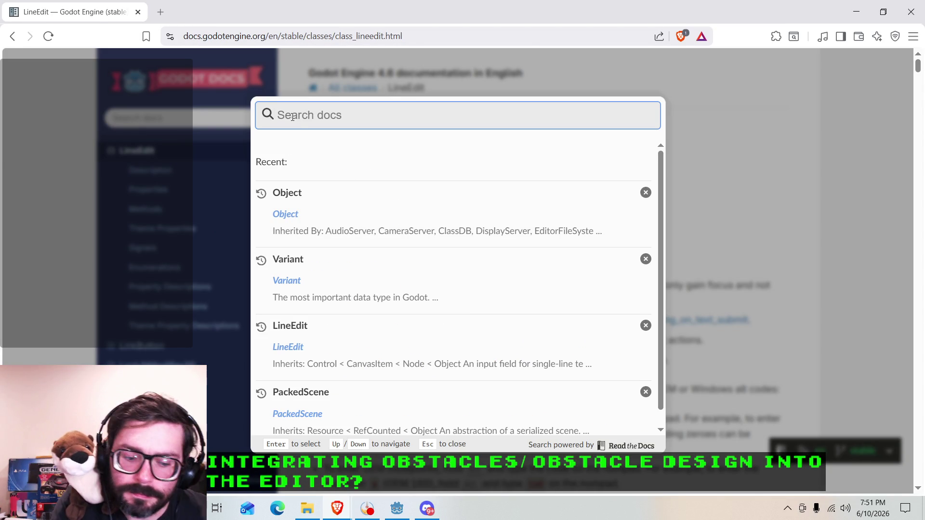
key("Escape")
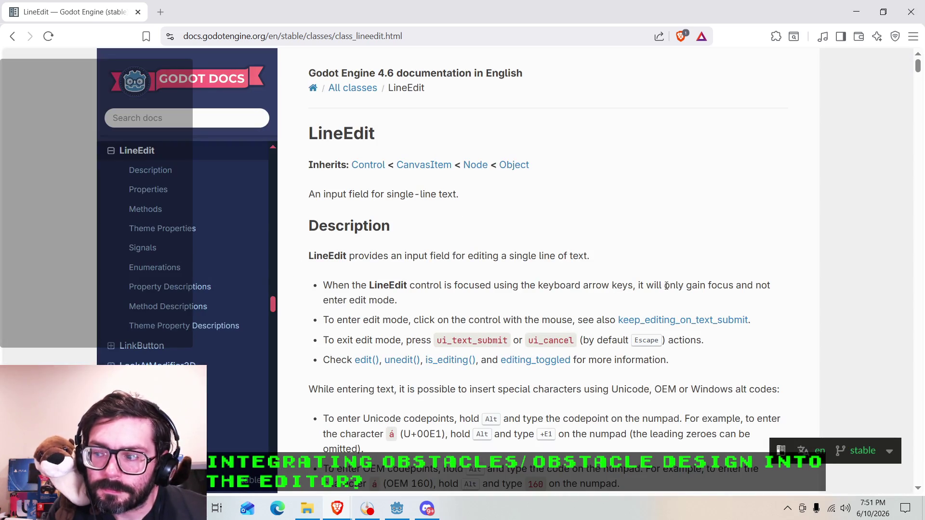
left_click(885, 458)
left_click(791, 337)
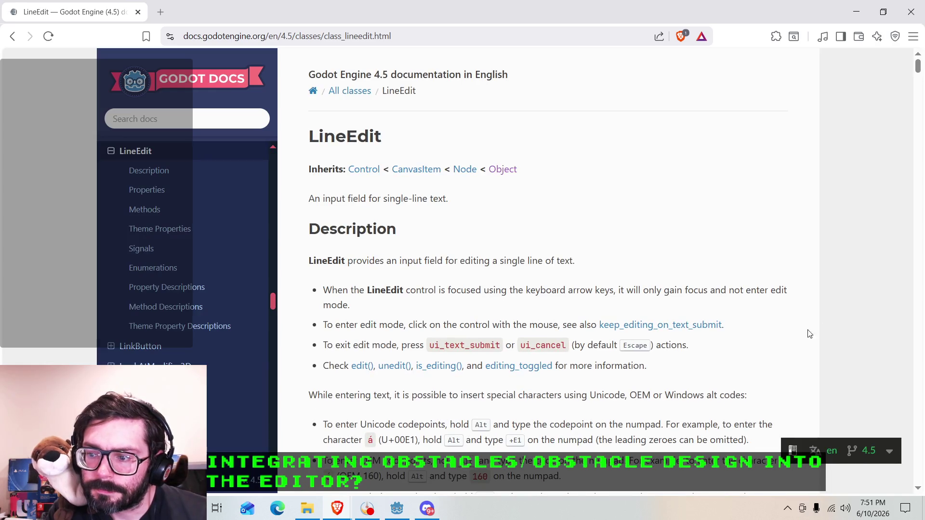
Step: Browse the LineEdit 4.5 reference, including the keep_editing_on_text_submit property
scroll(820, 337, "down", 5)
scroll(564, 304, "down", 2)
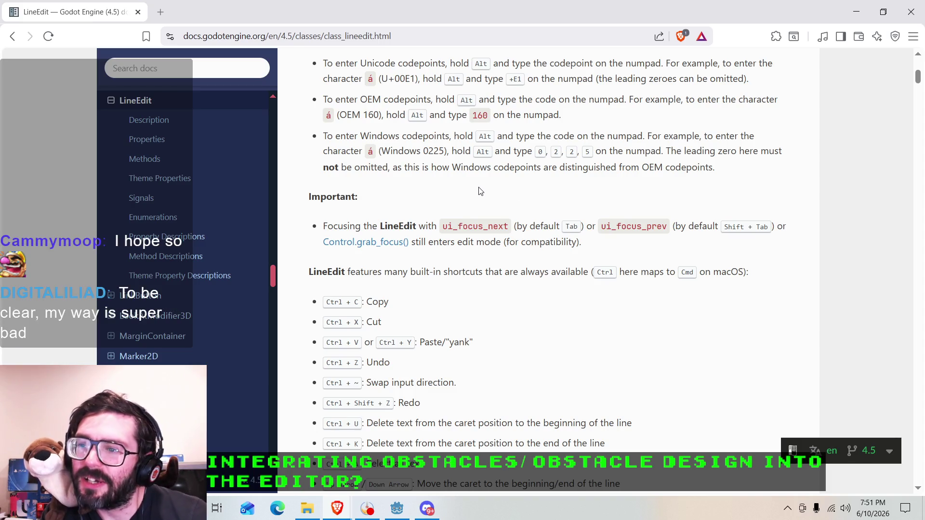
scroll(407, 203, "down", 5)
scroll(408, 204, "up", 5)
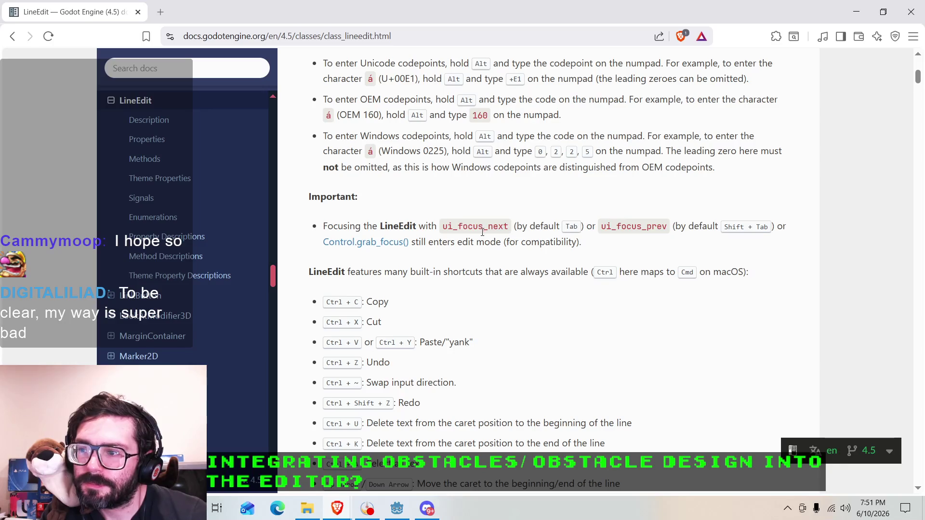
scroll(480, 235, "up", 2)
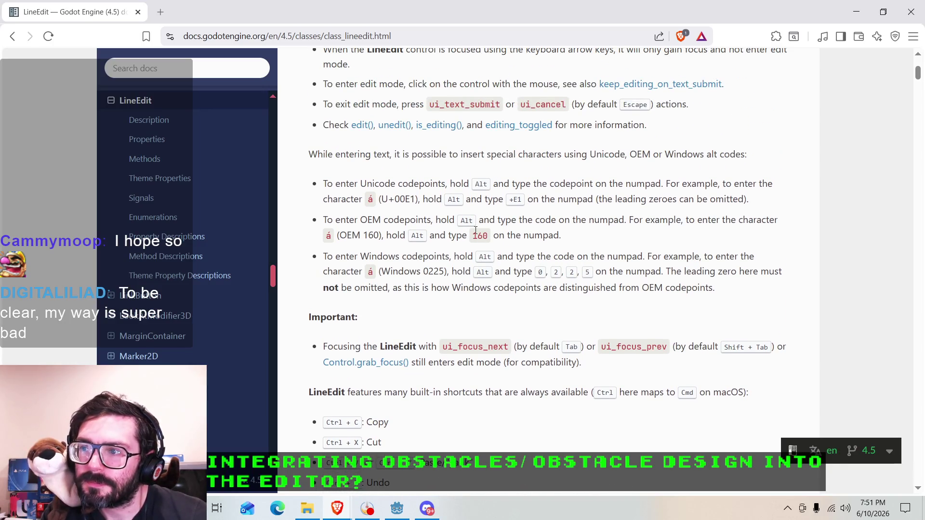
scroll(478, 230, "up", 3)
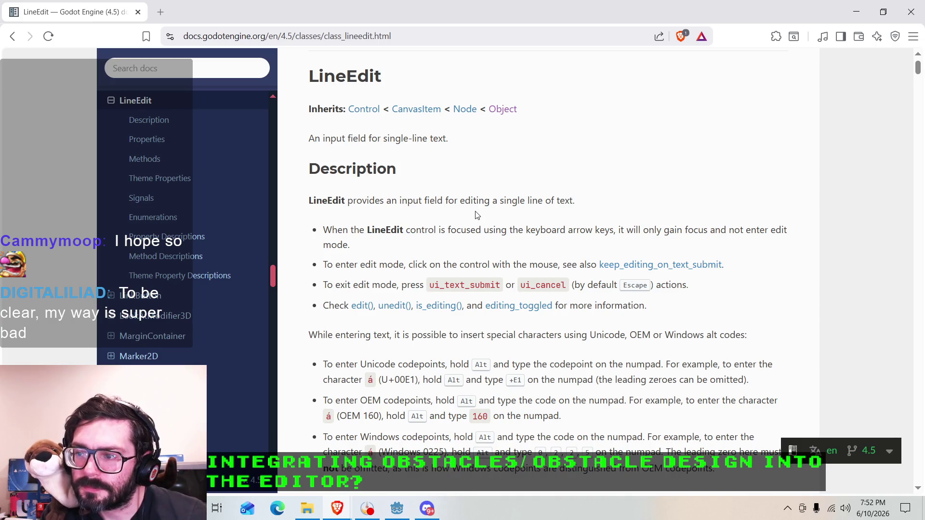
scroll(476, 216, "down", 2)
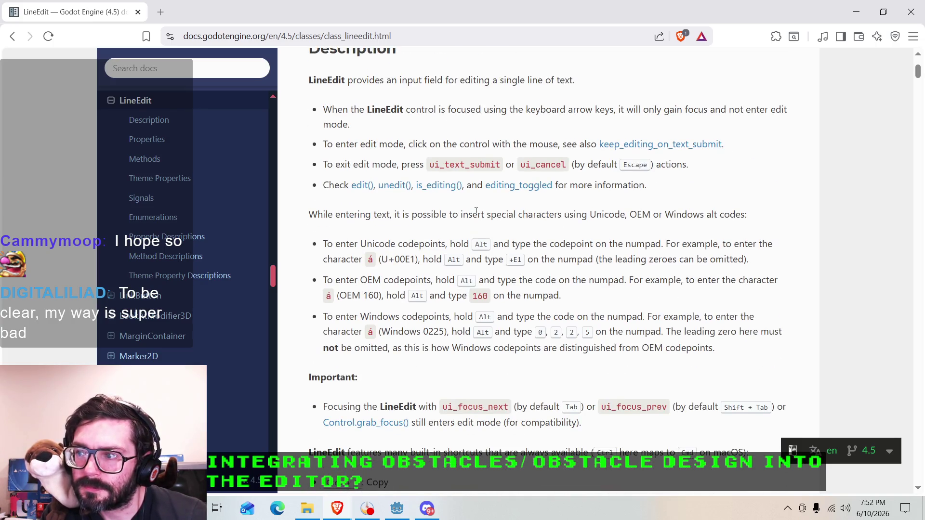
left_click(635, 145)
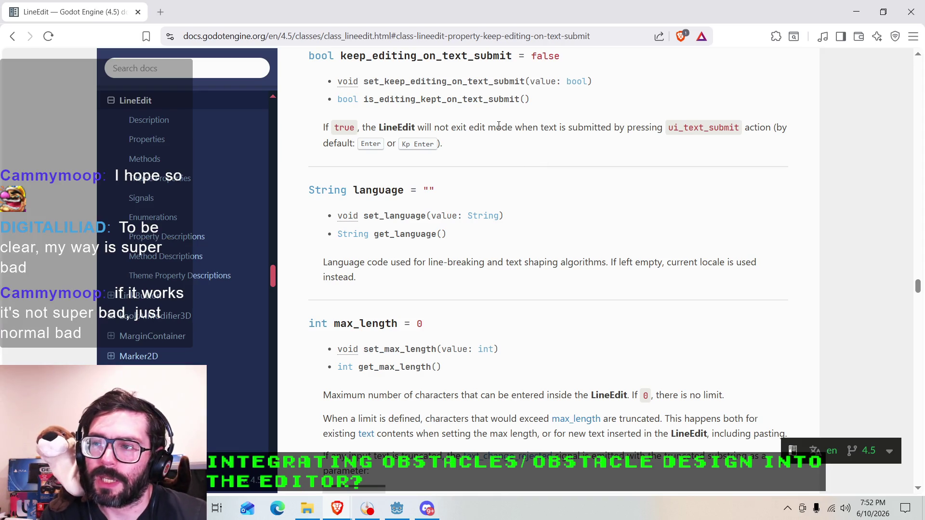
scroll(597, 129, "up", 1)
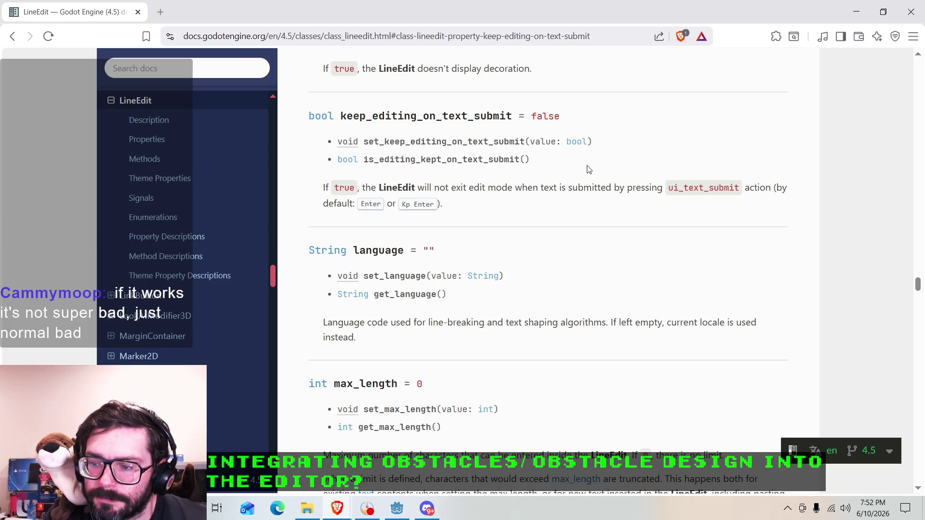
left_click(403, 509)
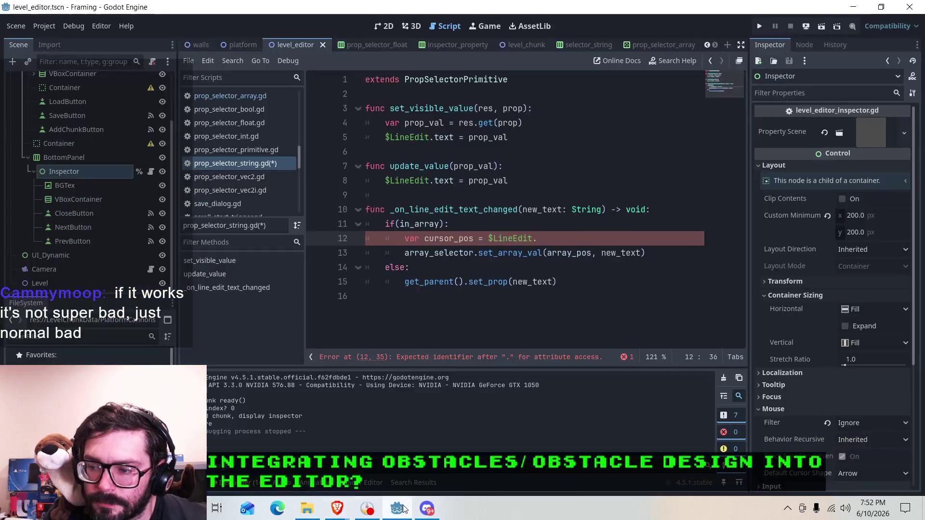
left_click(398, 508)
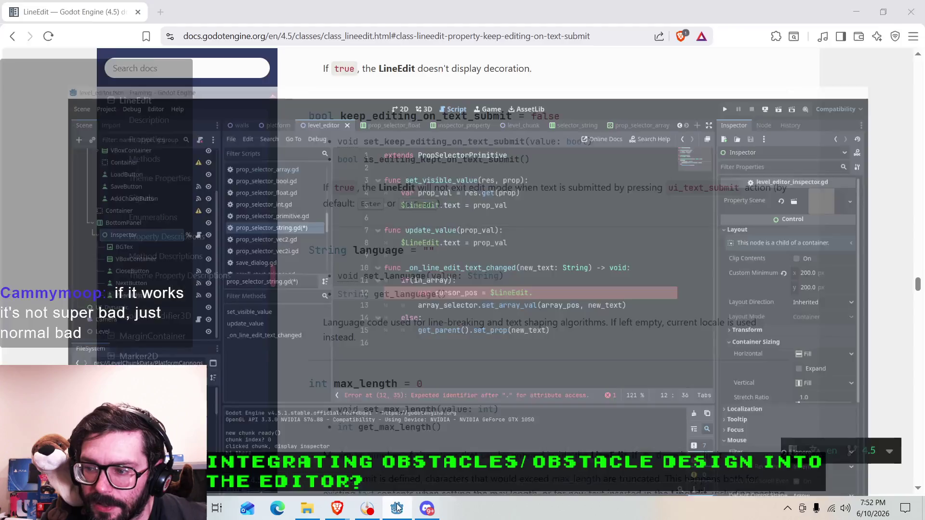
scroll(444, 375, "up", 20)
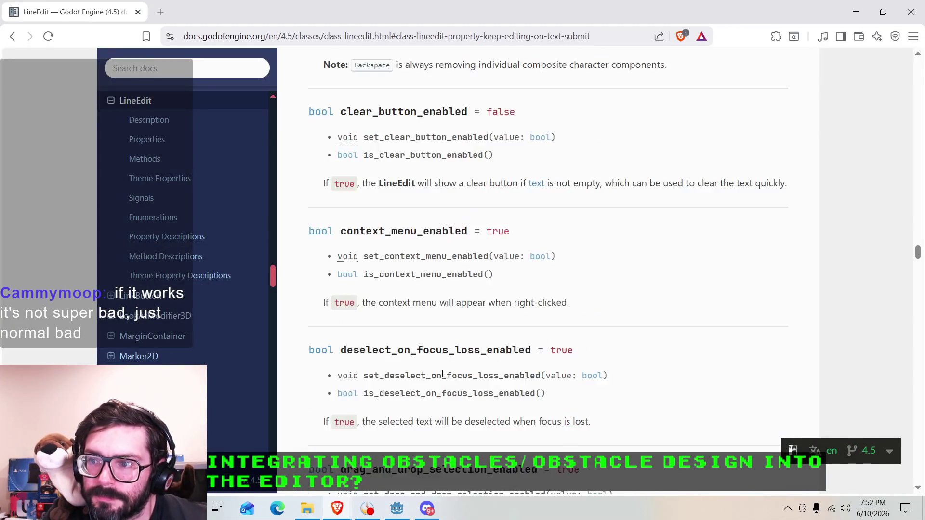
scroll(442, 375, "up", 6)
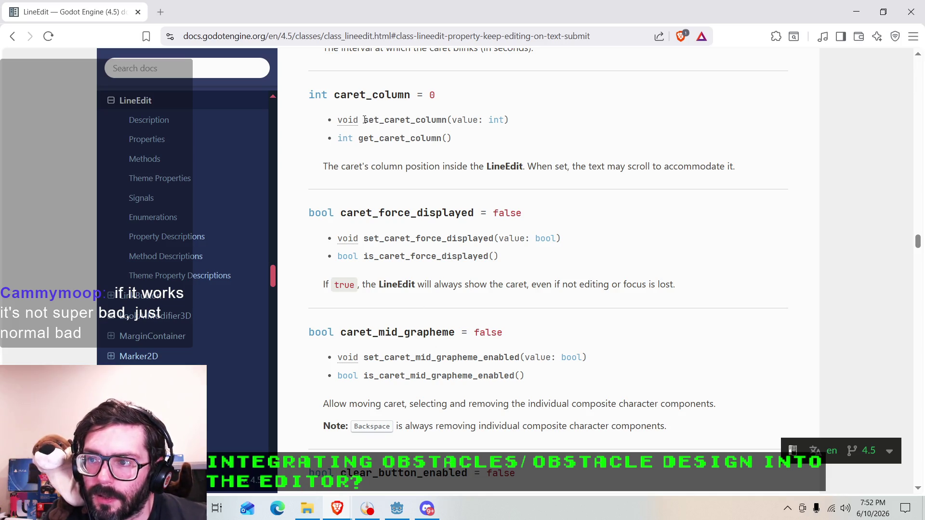
Step: Copy the set_caret_column(value: int) signature and return to the Godot script editor
left_click_drag(365, 120, 510, 120)
right_click(484, 120)
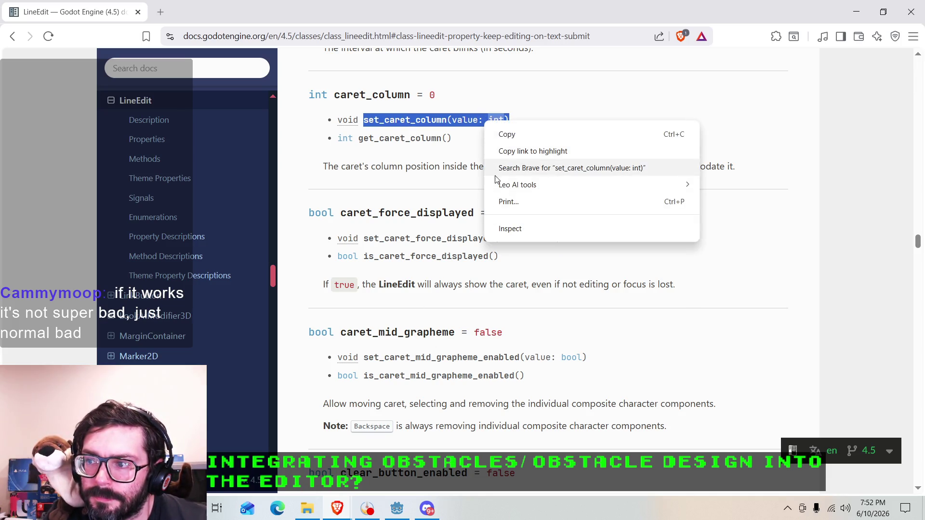
left_click(499, 135)
scroll(414, 314, "up", 1)
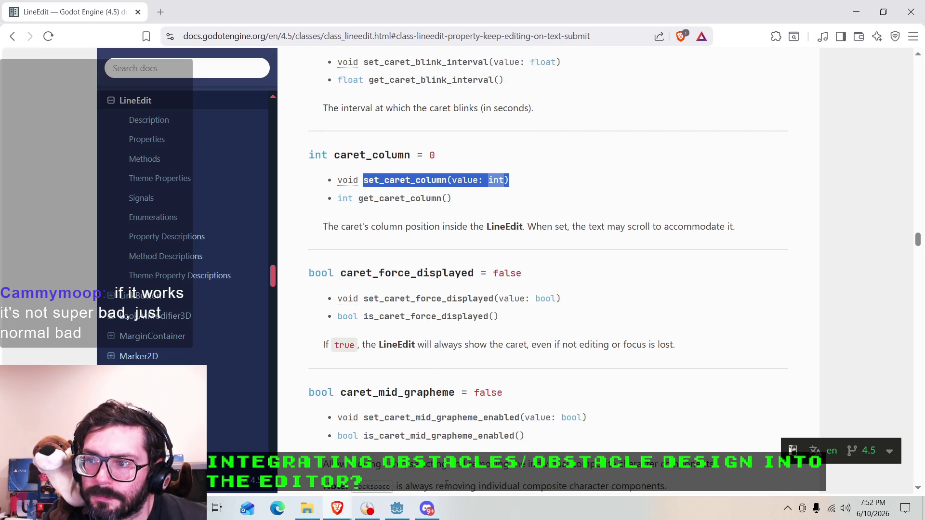
left_click(397, 509)
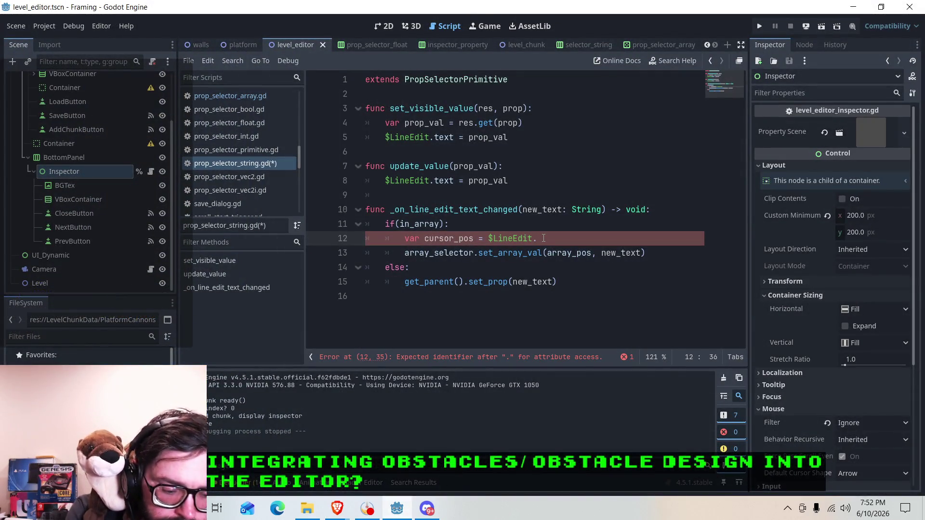
Step: Complete cursor_pos as $LineEdit.caret_column and pass cursor_pos as set_array_val's third argument
type("caret_c")
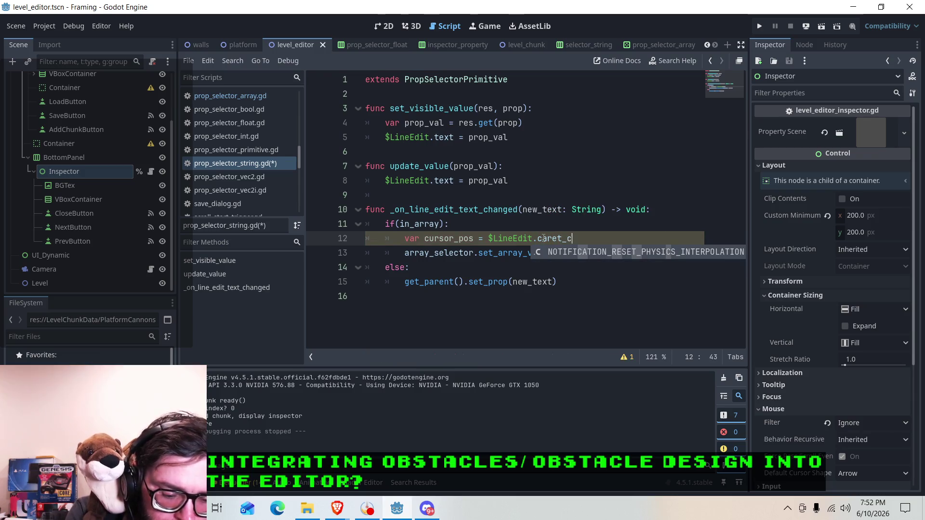
type("olumn")
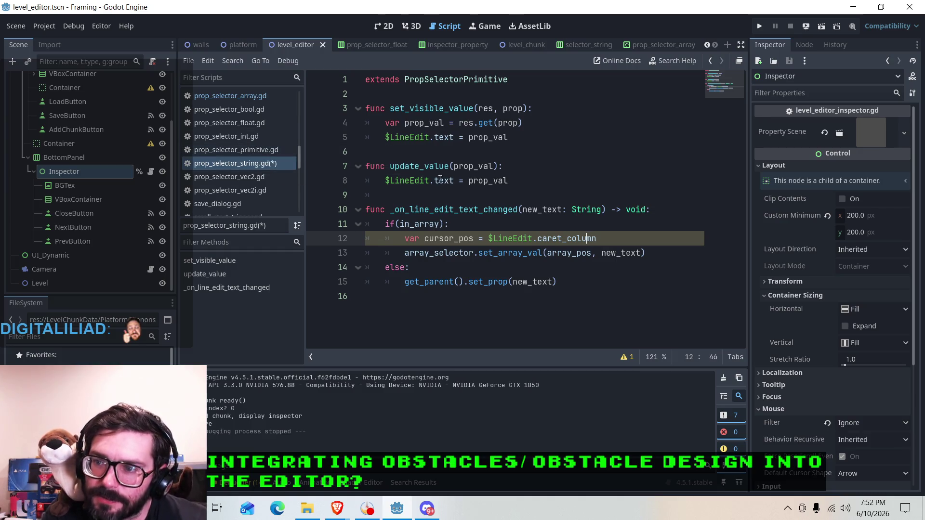
key("End")
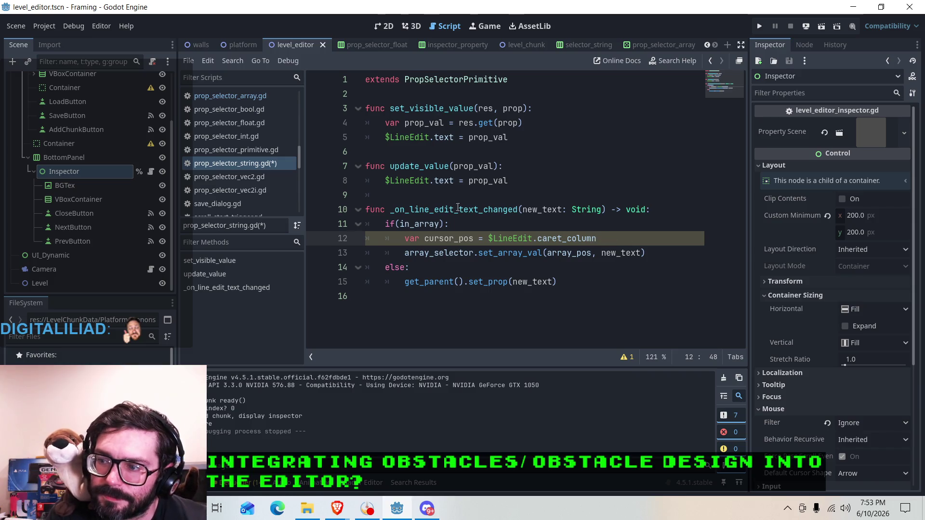
left_click(644, 253)
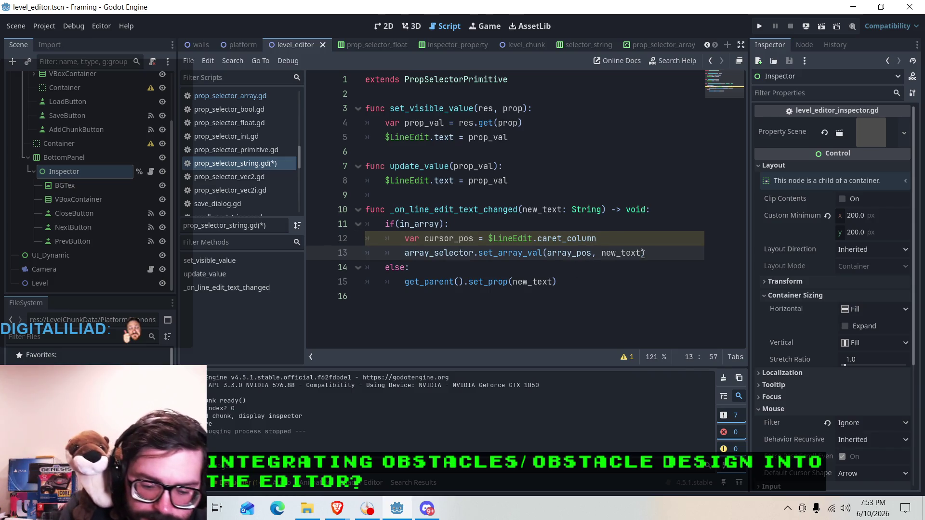
type(", cursor")
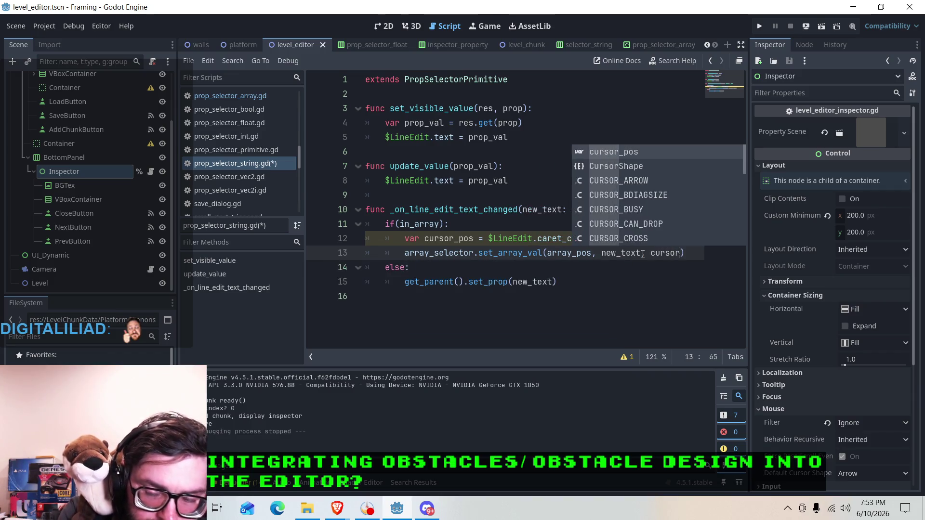
key("Return")
left_click(606, 246)
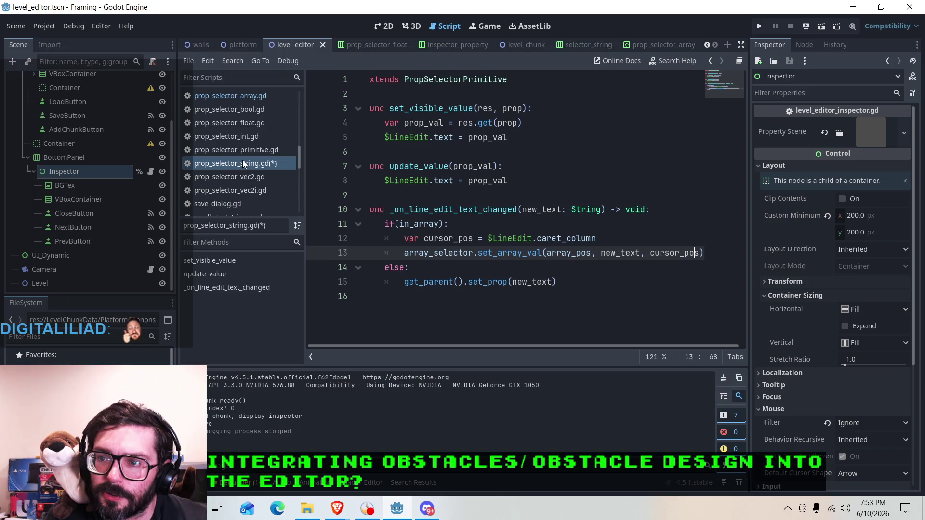
left_click(239, 96)
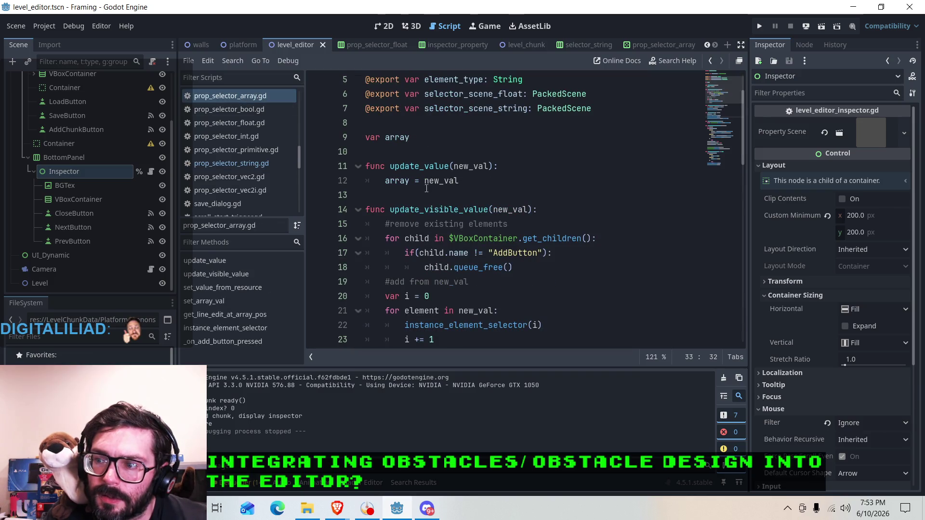
scroll(464, 206, "down", 6)
left_click(410, 192)
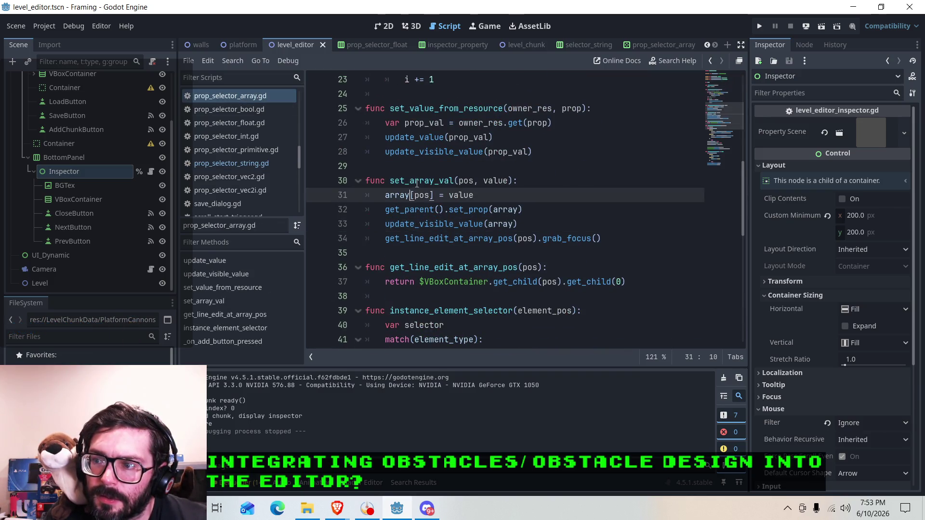
left_click(416, 183)
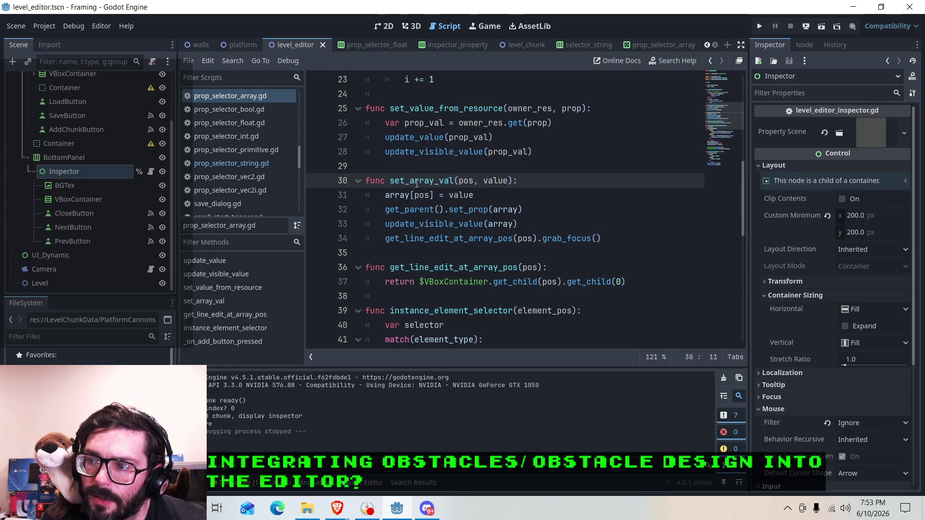
left_click(421, 181)
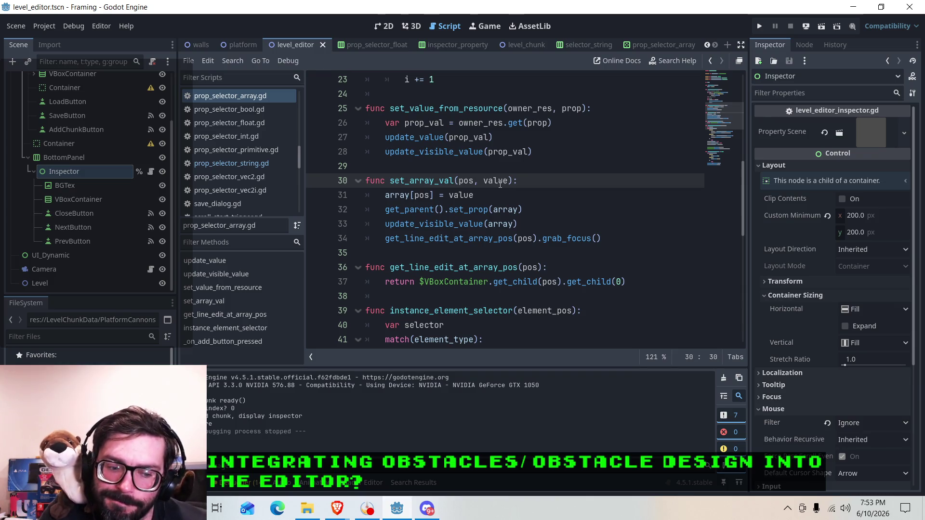
left_click(471, 225)
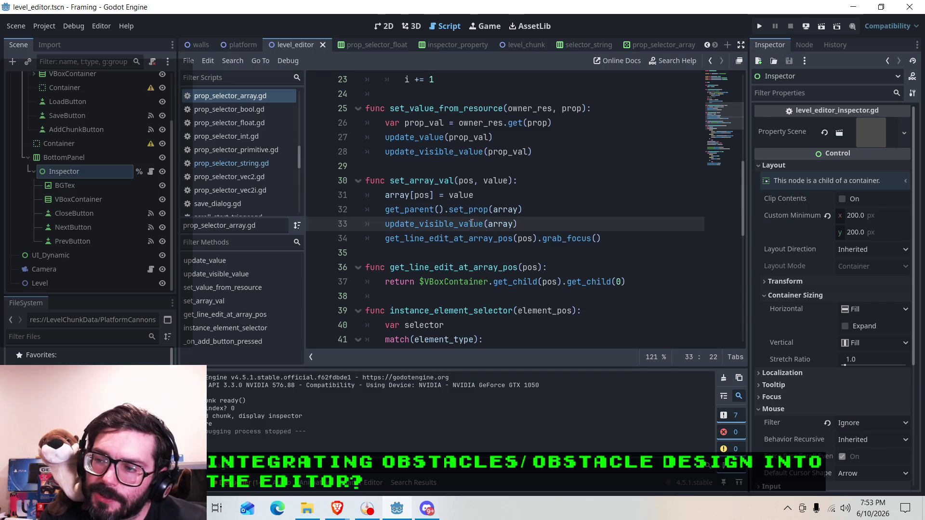
scroll(471, 224, "up", 4)
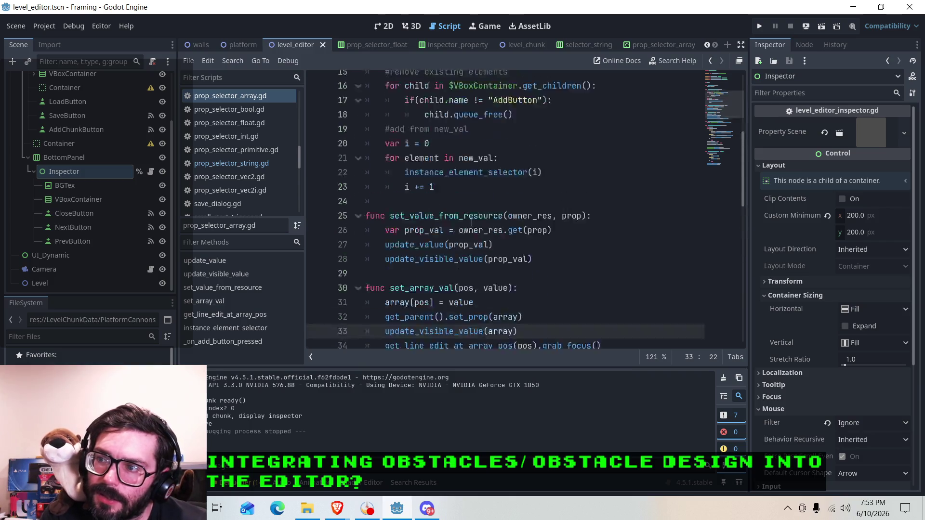
mouse_move(401, 152)
left_mouse_down()
mouse_move(495, 153)
mouse_move(549, 176)
left_mouse_up()
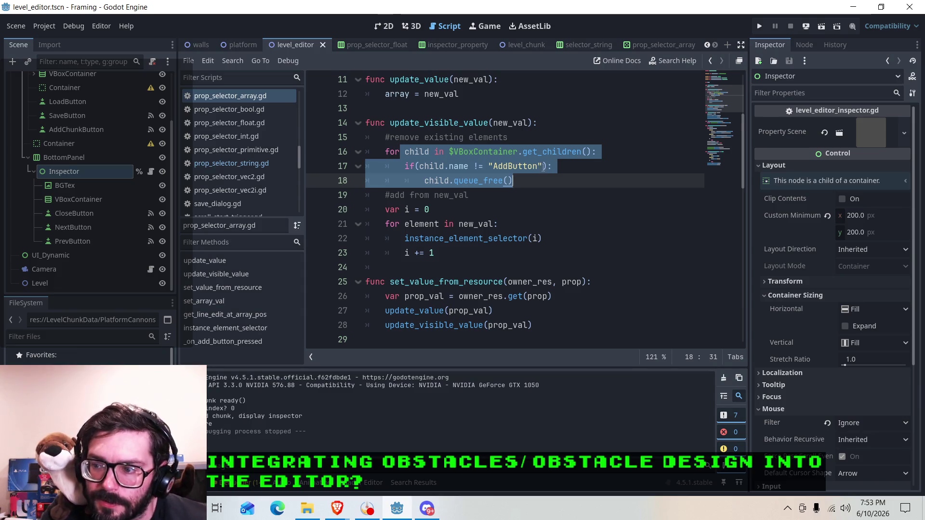
scroll(544, 167, "down", 1)
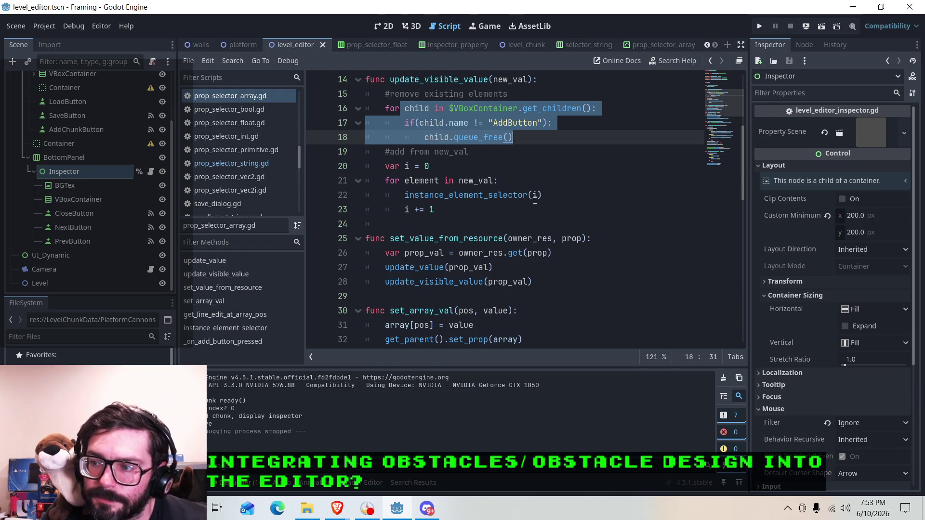
scroll(520, 206, "down", 3)
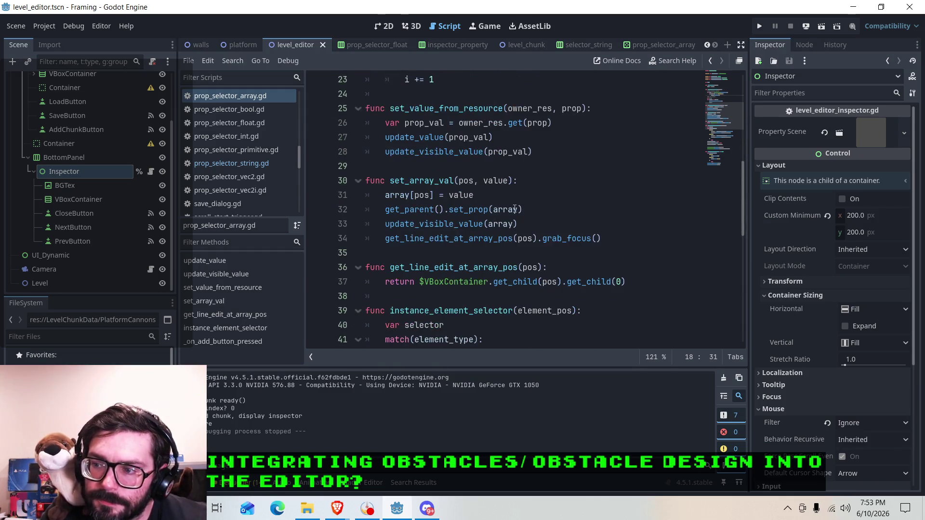
scroll(513, 208, "up", 4)
left_click(517, 182)
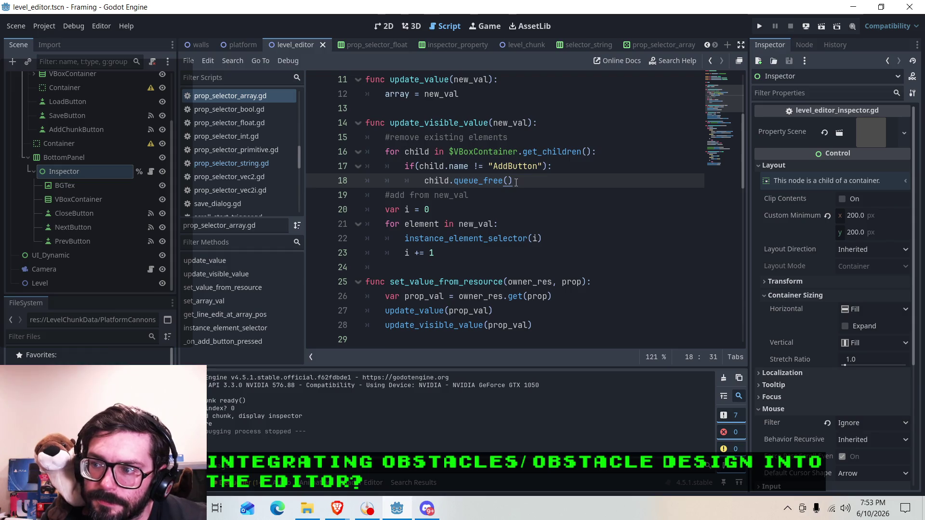
scroll(516, 182, "down", 5)
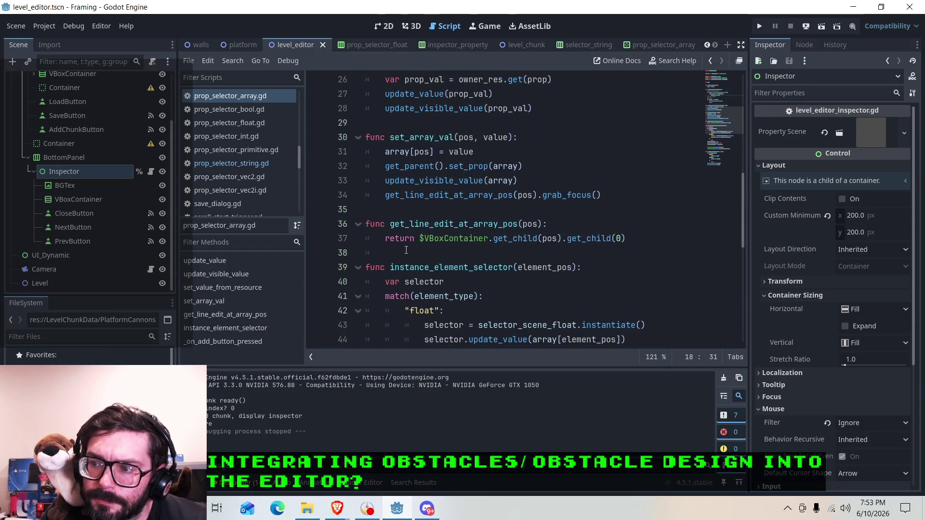
left_click(417, 167)
left_click(485, 167)
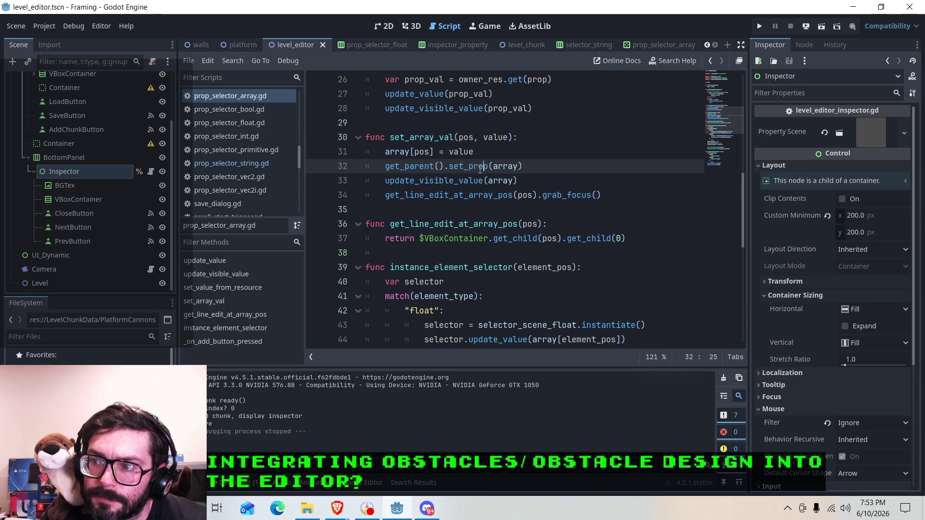
scroll(482, 174, "up", 5)
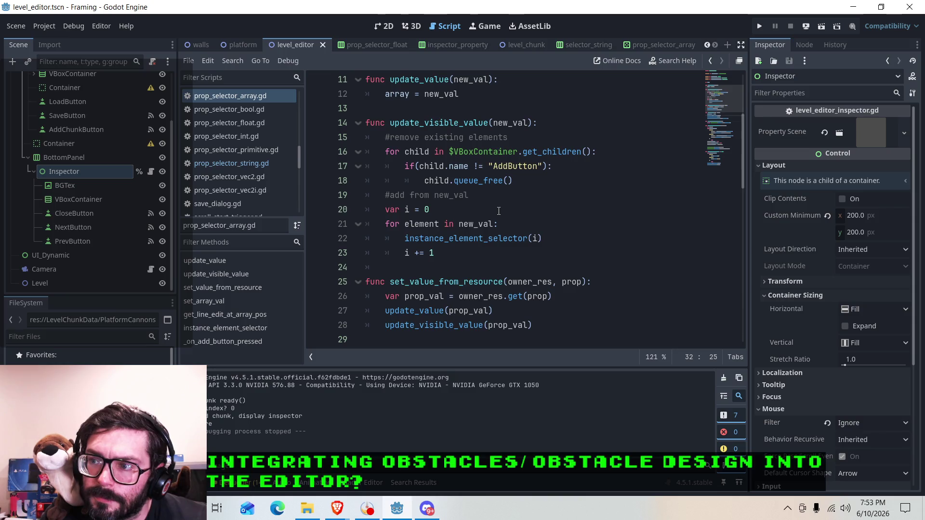
scroll(499, 210, "down", 4)
left_click(465, 211)
scroll(480, 222, "up", 5)
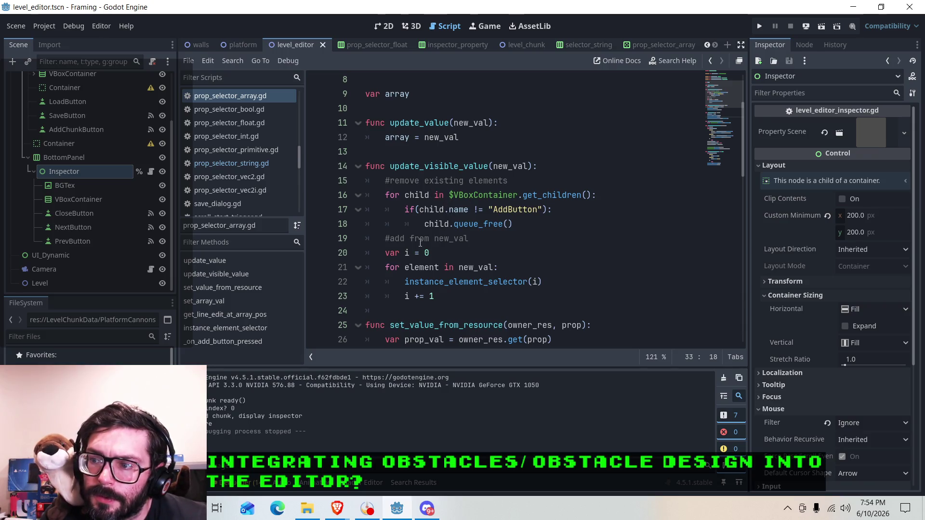
left_click(414, 267)
left_click(474, 267)
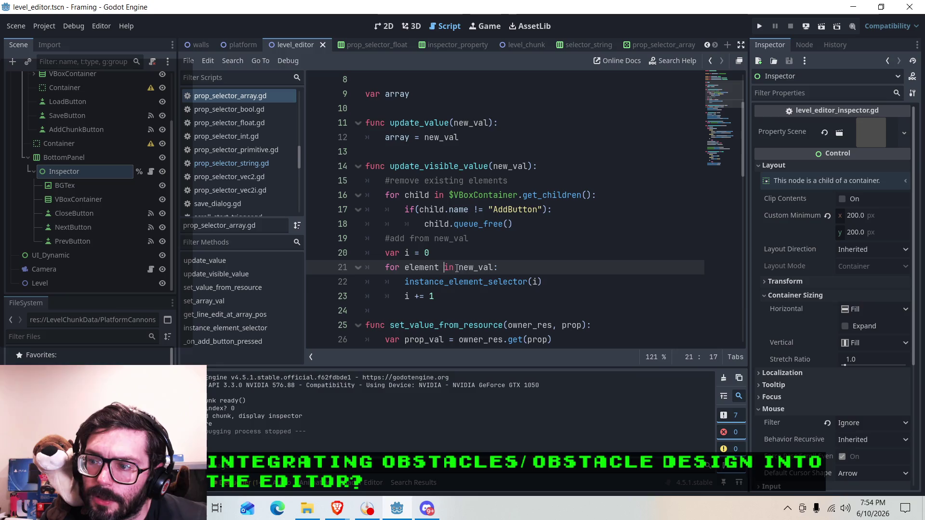
left_click(460, 283)
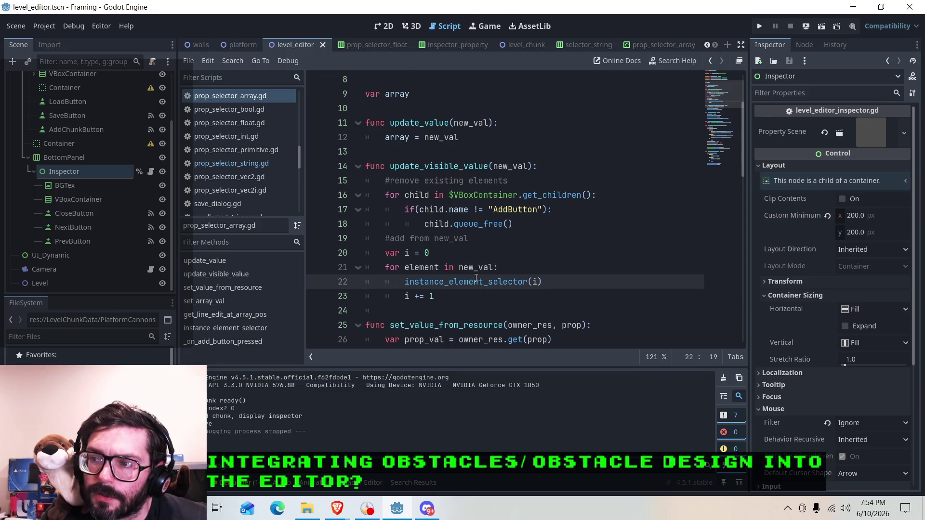
scroll(476, 279, "down", 1)
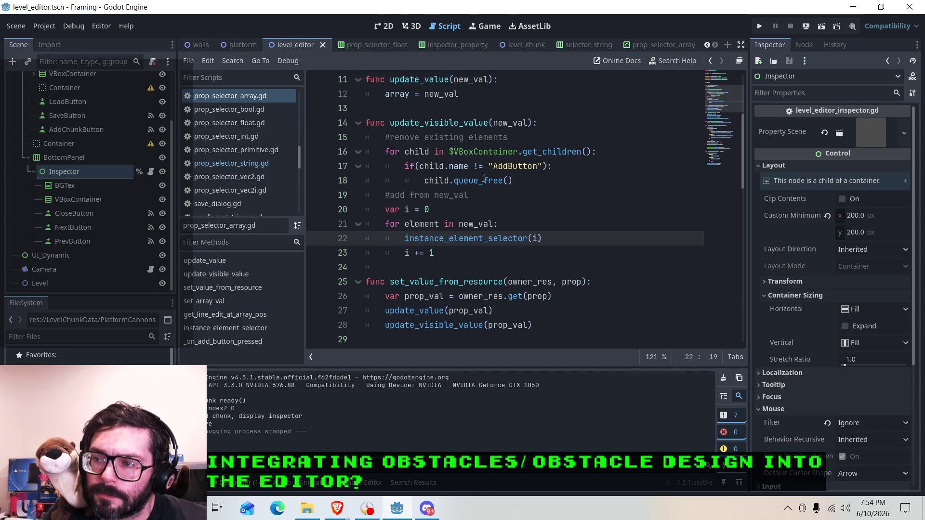
scroll(449, 239, "down", 2)
left_click(440, 238)
scroll(440, 239, "up", 3)
left_click(453, 195)
left_click(453, 209)
scroll(453, 209, "down", 4)
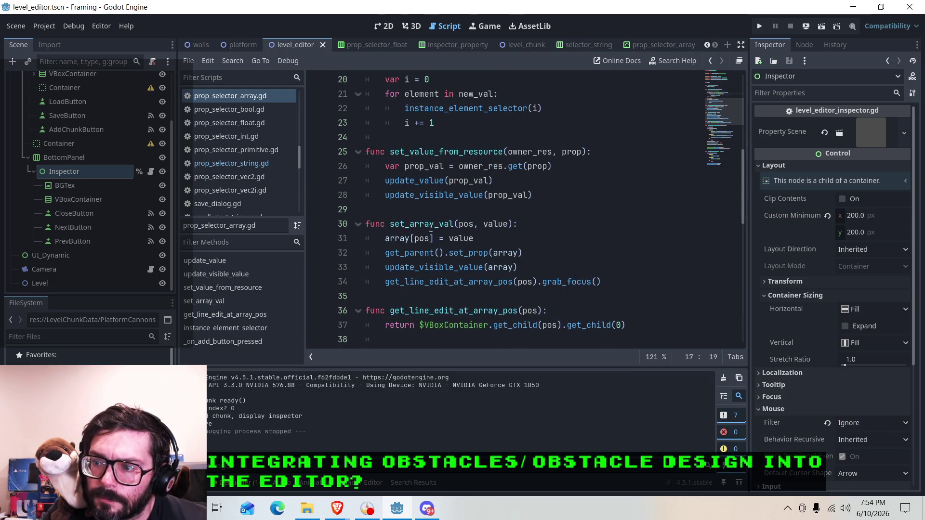
scroll(432, 276, "up", 5)
left_click(411, 209)
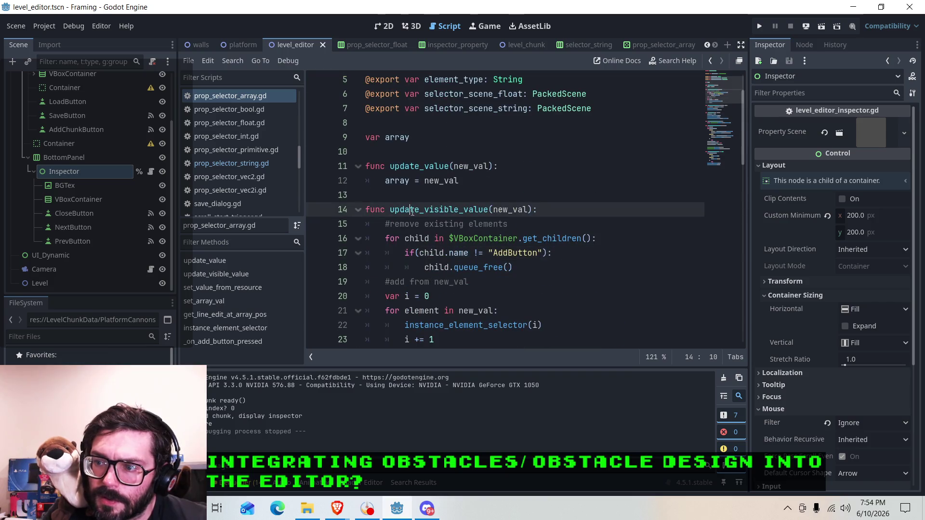
scroll(410, 222, "down", 2)
left_click(412, 267)
key("BackSpace")
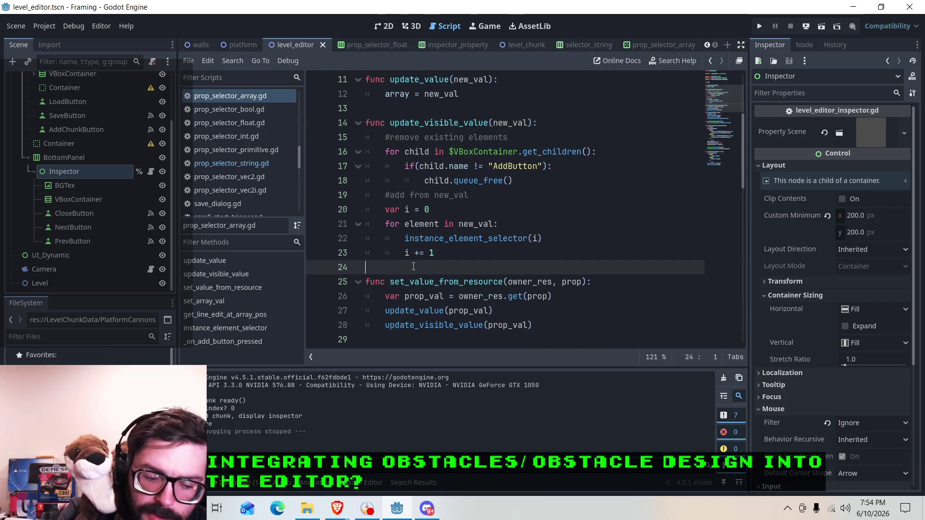
Step: Add func refresh_element_visible_value(pos, new_val): with a pass body below update_visible_value
key("Return")
type("fimc")
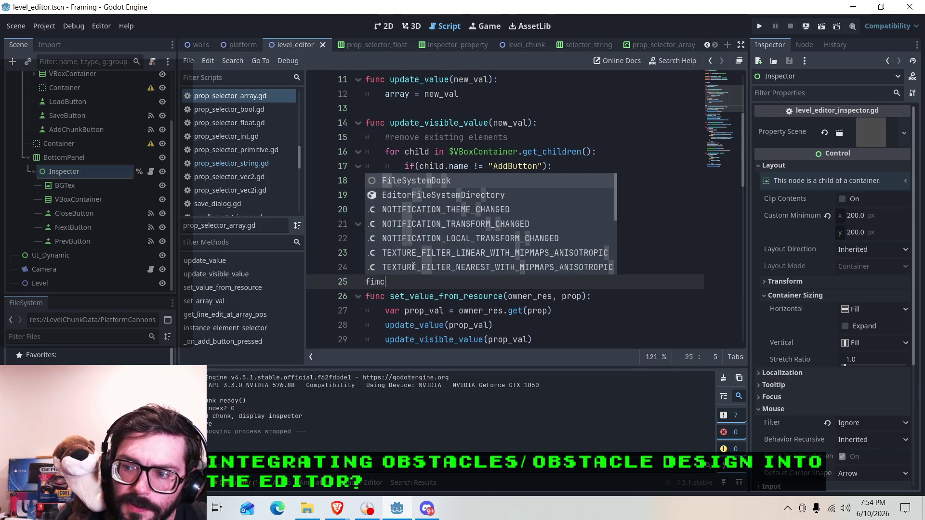
key("BackSpace")
key("BackSpace")
type("unc ")
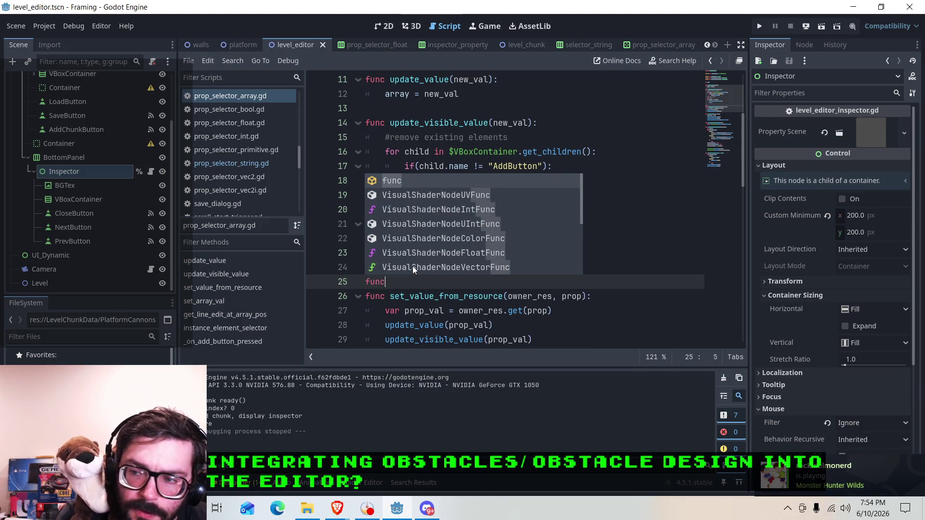
type("r")
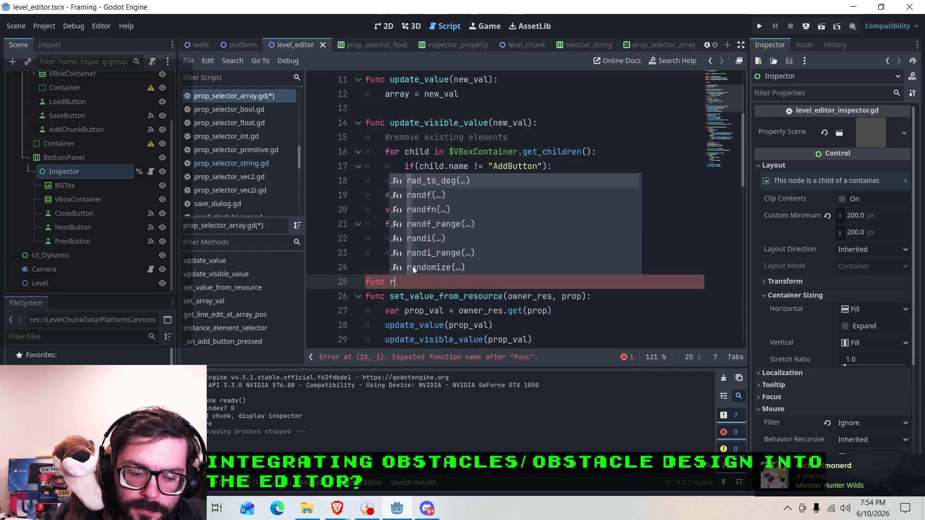
type("efresh_e")
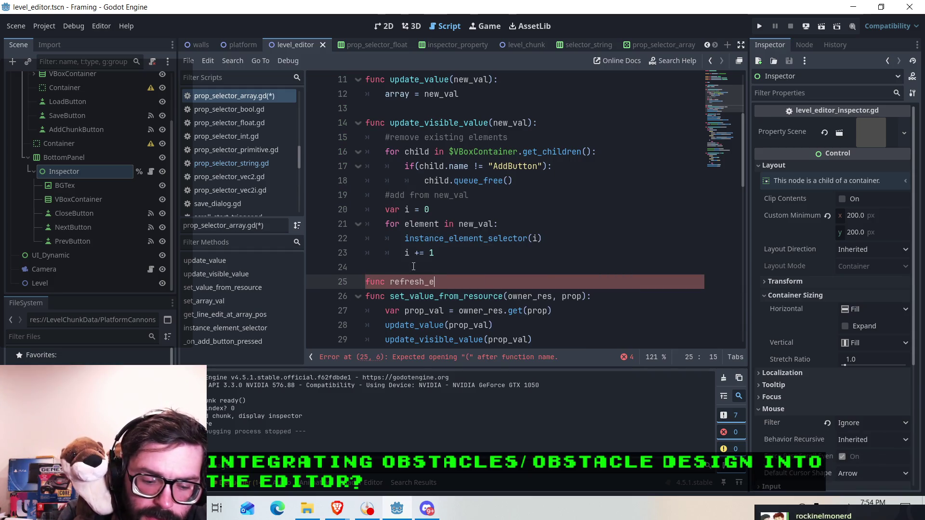
type("lement_")
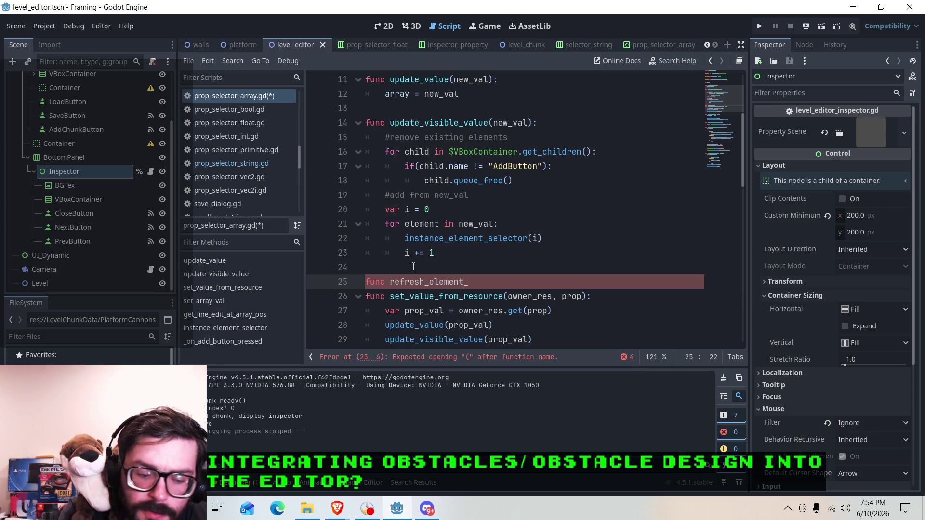
type("visible")
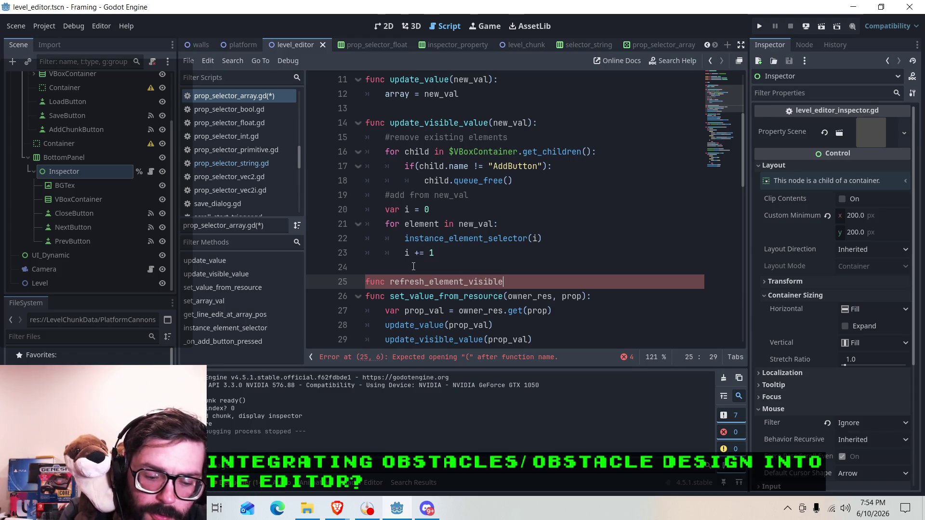
type("_value")
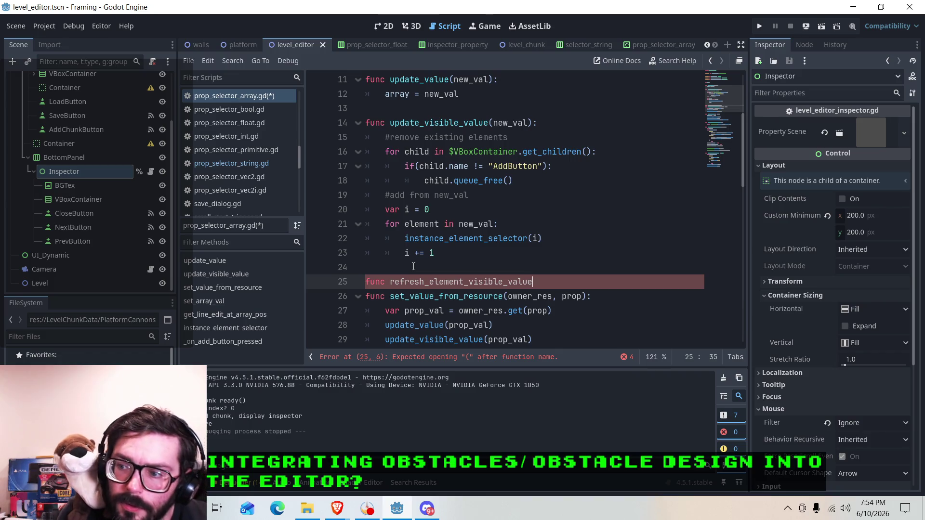
type("():")
key("Return")
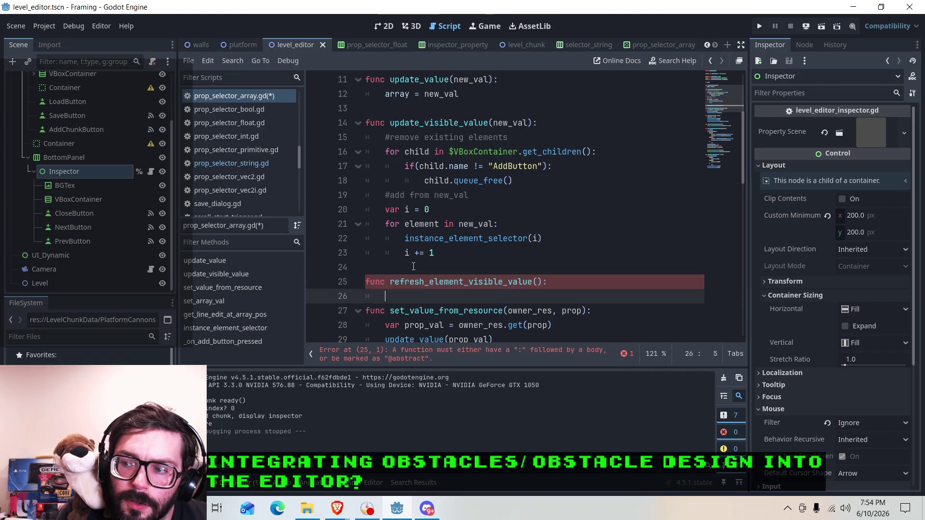
key("Up")
key("End")
type("pos")
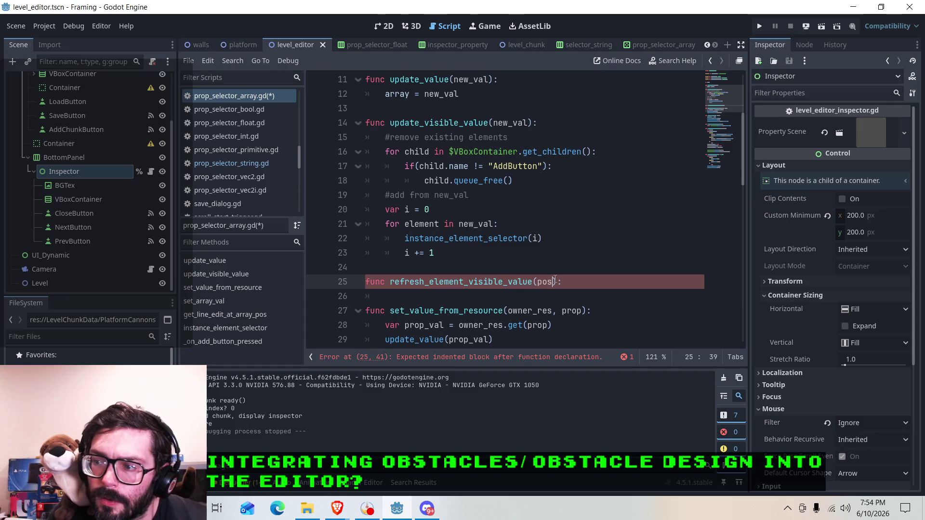
type(", new_val")
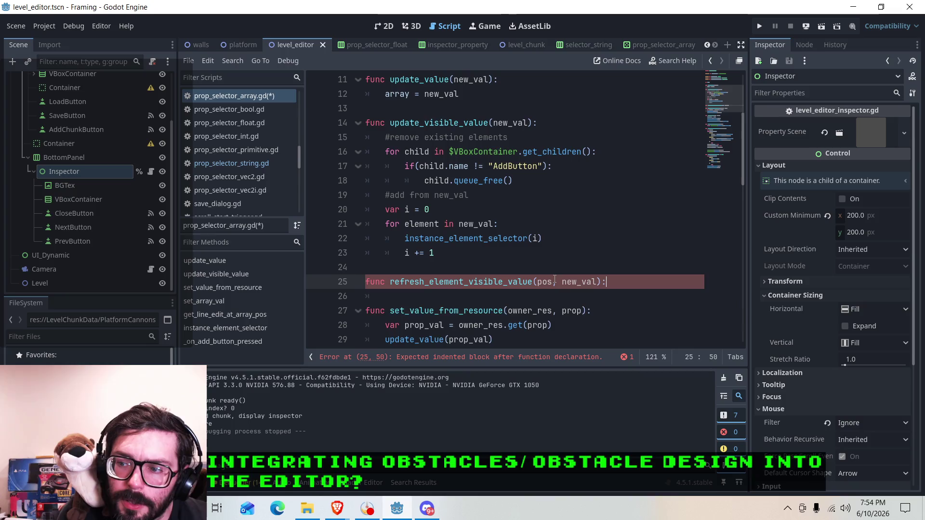
key("Return")
type("pass")
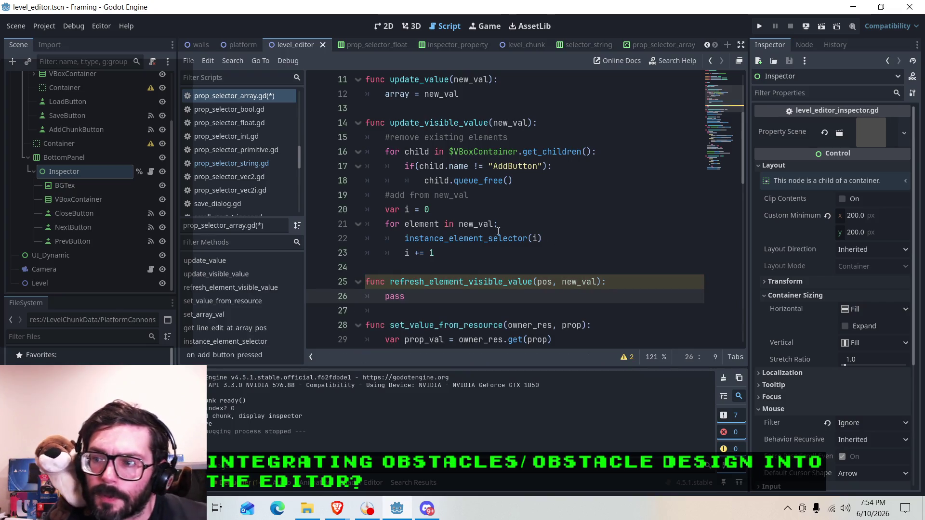
left_click(431, 225)
left_click(489, 239)
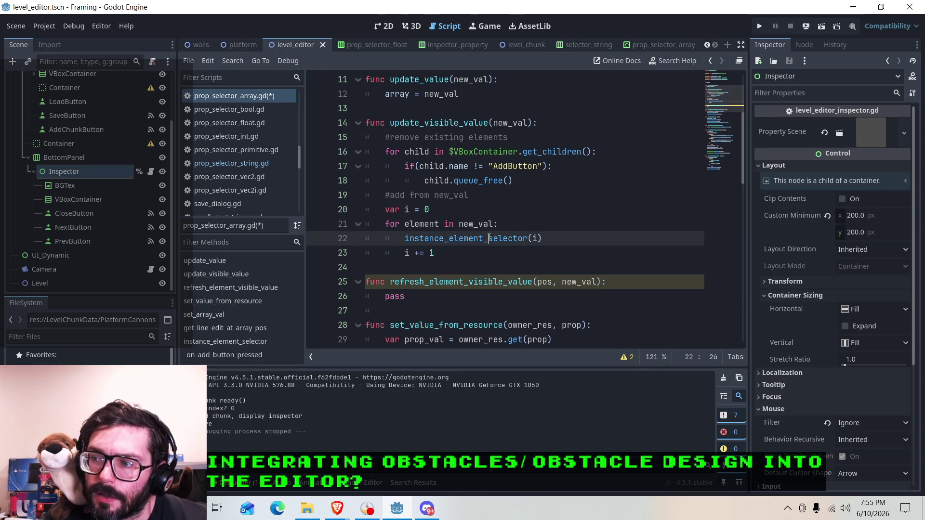
left_click(548, 282)
left_click(553, 282)
left_click(586, 282)
left_click(597, 282)
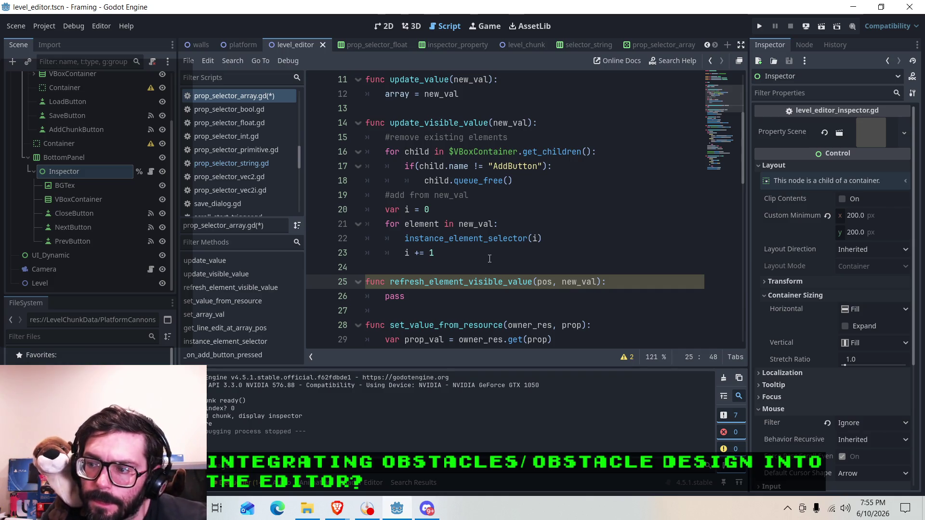
left_click(510, 238)
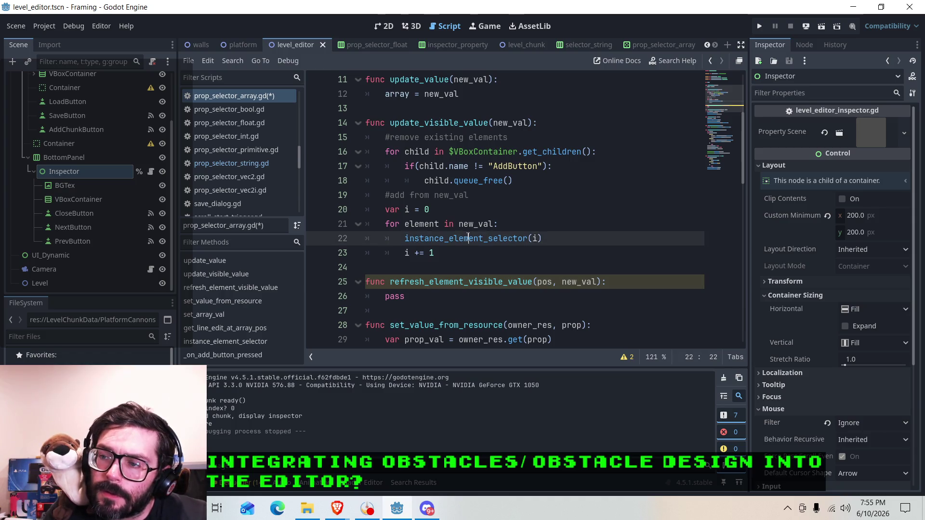
left_click(465, 226)
left_click(454, 195)
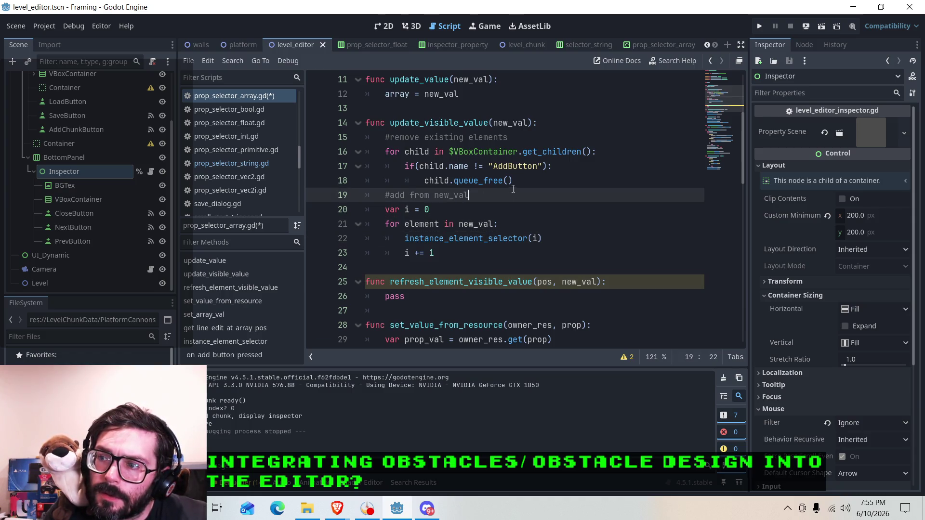
left_click(432, 152)
left_click(488, 152)
scroll(473, 255, "down", 6)
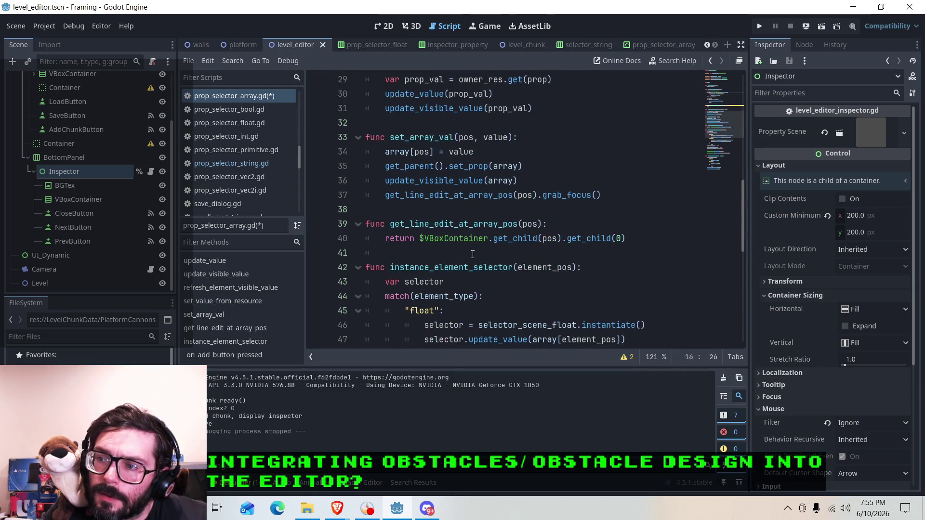
scroll(473, 255, "up", 1)
left_click(430, 180)
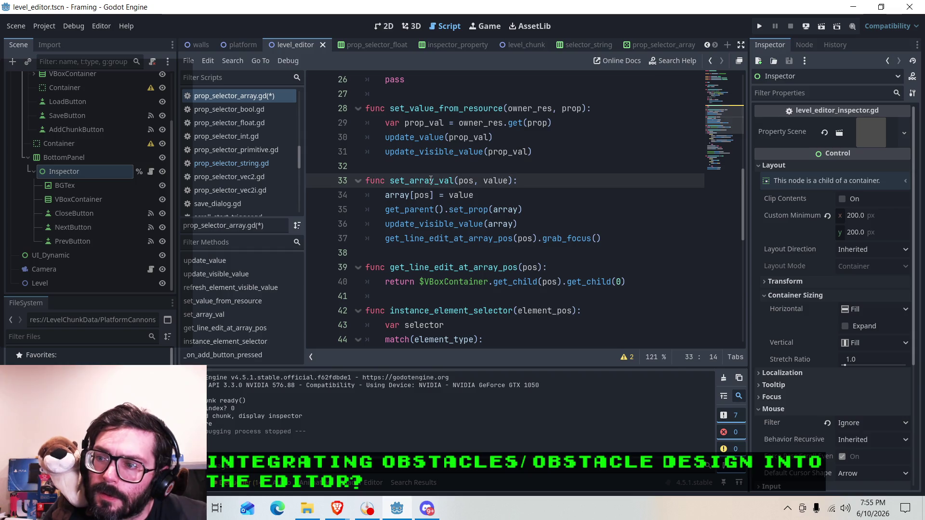
left_click(424, 180)
left_click(484, 239)
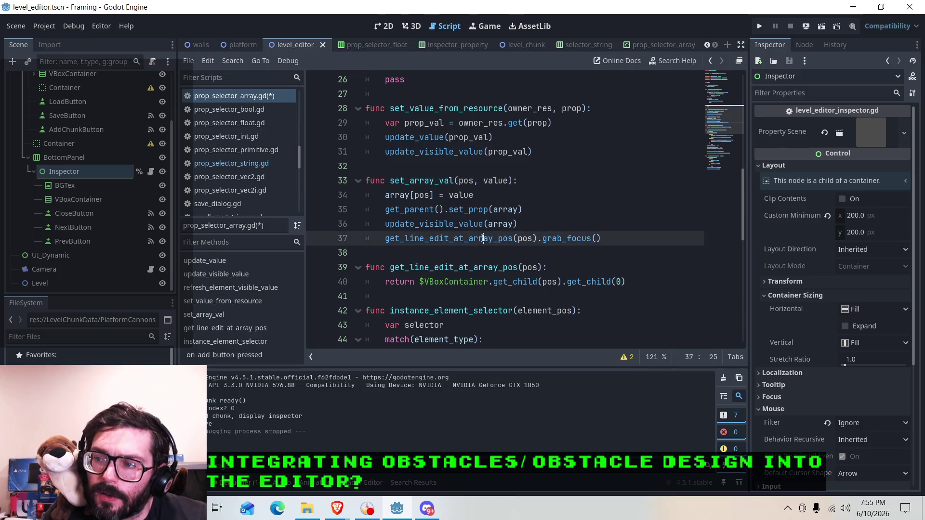
left_click(396, 239)
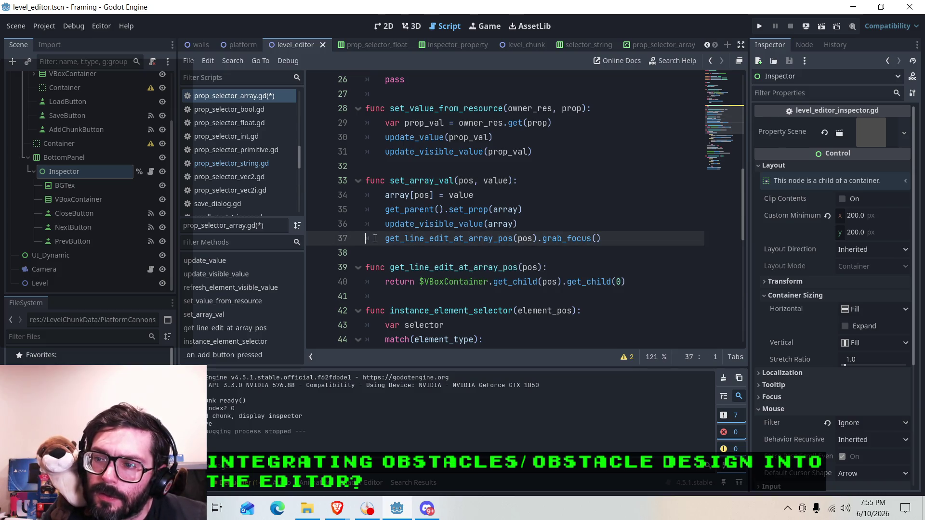
Step: Comment out the get_line_edit_at_array_pos(pos).grab_focus() line and save prop_selector_array.gd
key("ctrl+k")
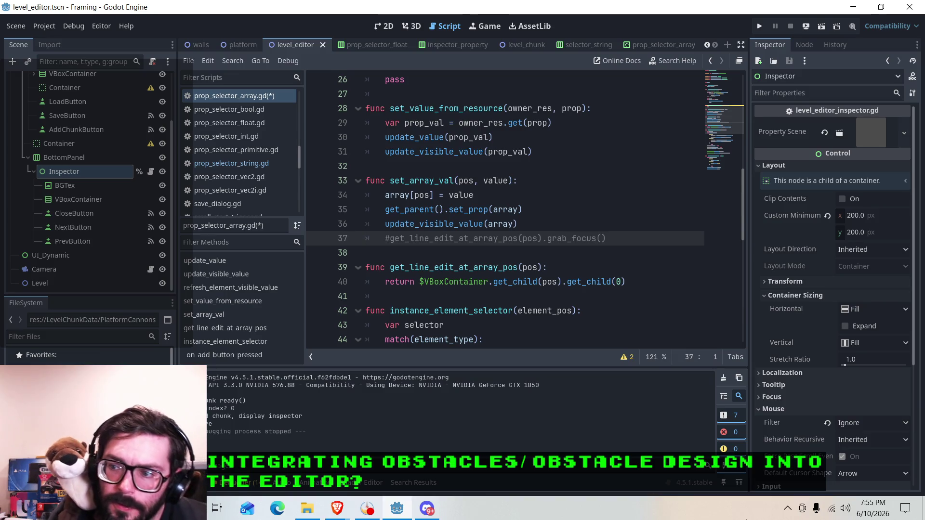
left_click(439, 181)
scroll(501, 175, "up", 3)
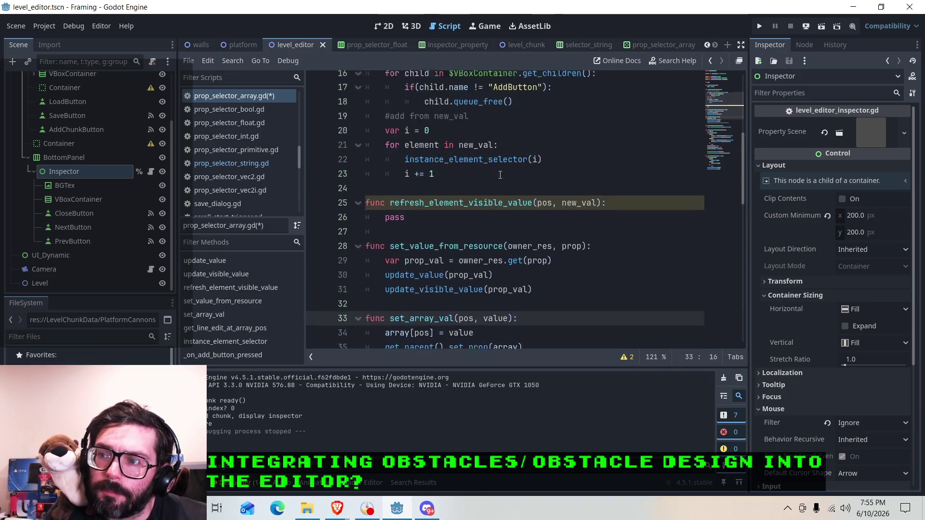
scroll(500, 175, "up", 3)
scroll(499, 165, "down", 1)
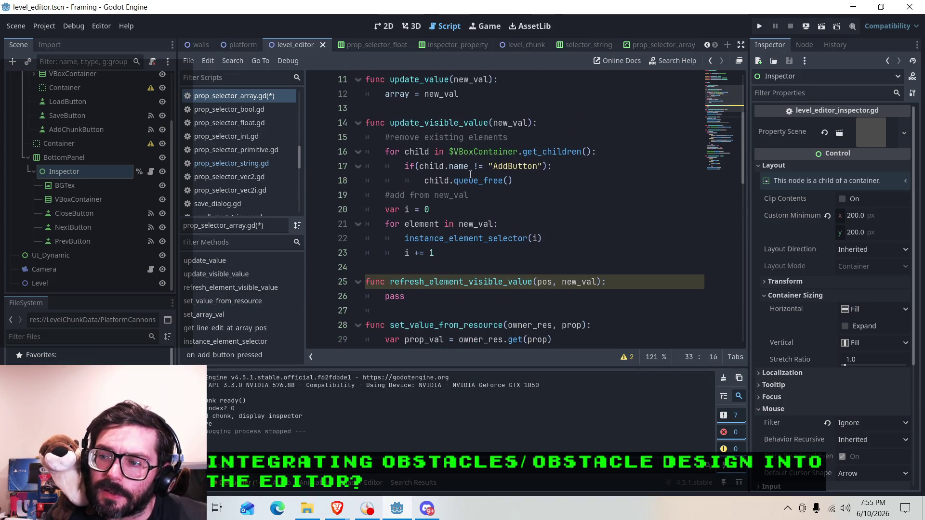
left_click(446, 295)
key("ctrl+s")
Step: Review set_array_val, which now sets the array value, calls set_prop and update_visible_value
left_click(449, 270)
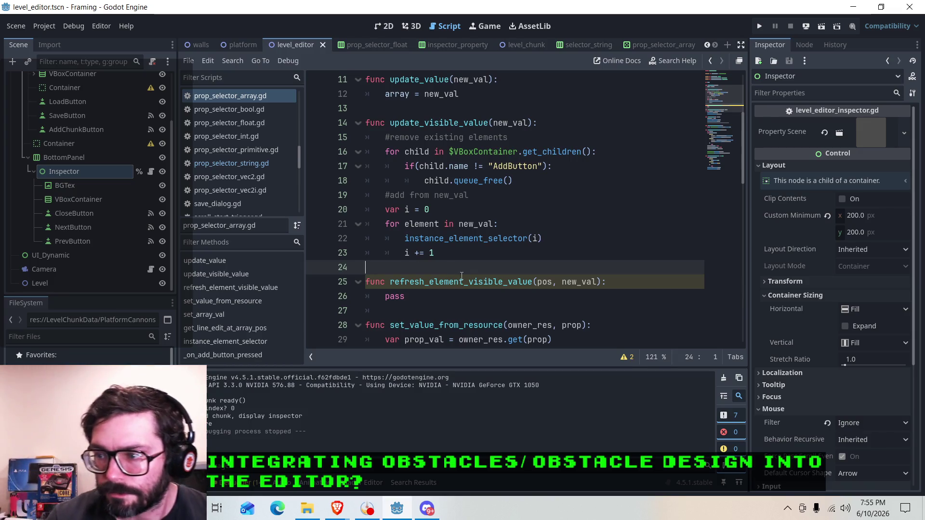
scroll(448, 253, "up", 3)
scroll(447, 256, "down", 4)
scroll(447, 255, "down", 3)
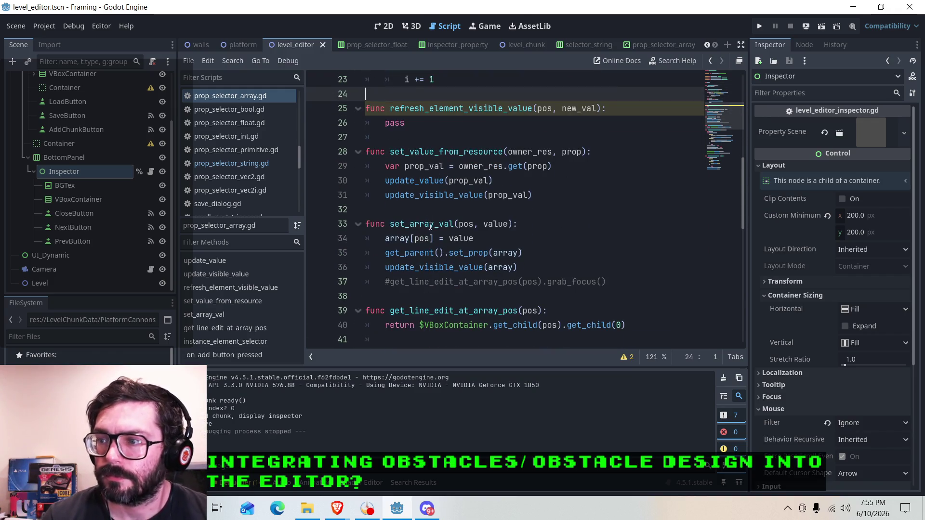
left_click(553, 227)
left_click(440, 268)
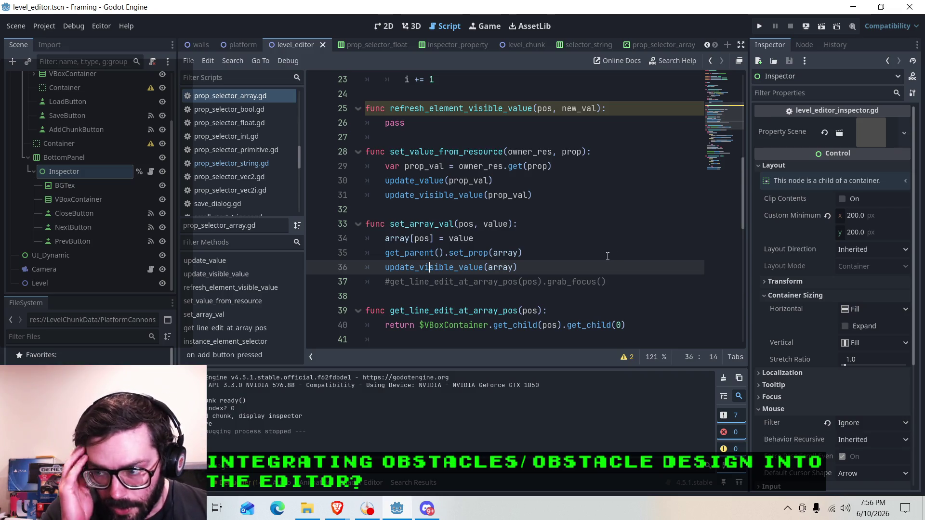
Step: Search all project scripts for set_array_val, finding 3 matches in 3 files
key("ctrl+shift+f")
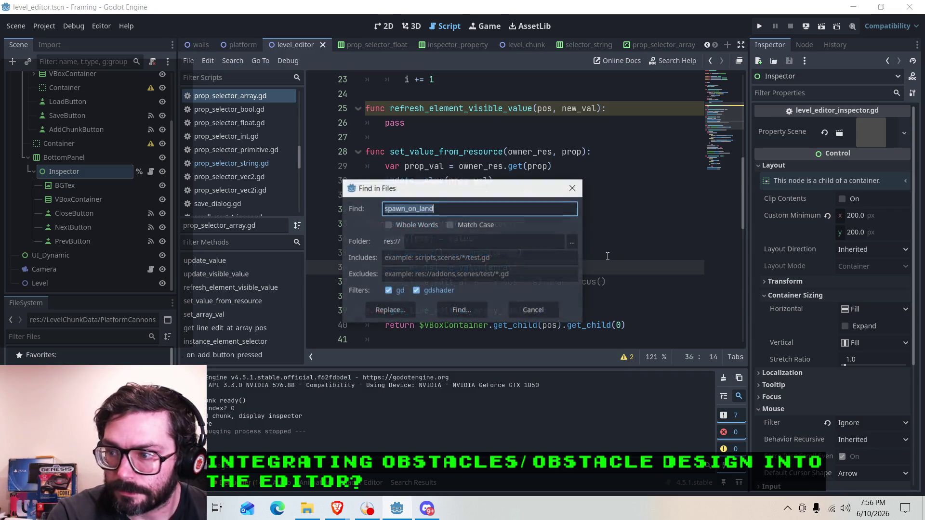
type("set_arra")
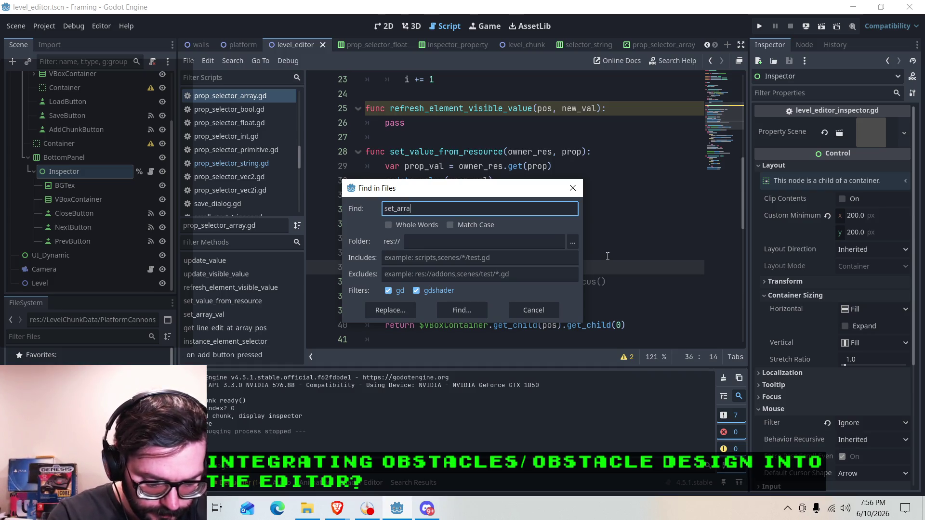
type("y_val")
key("Return")
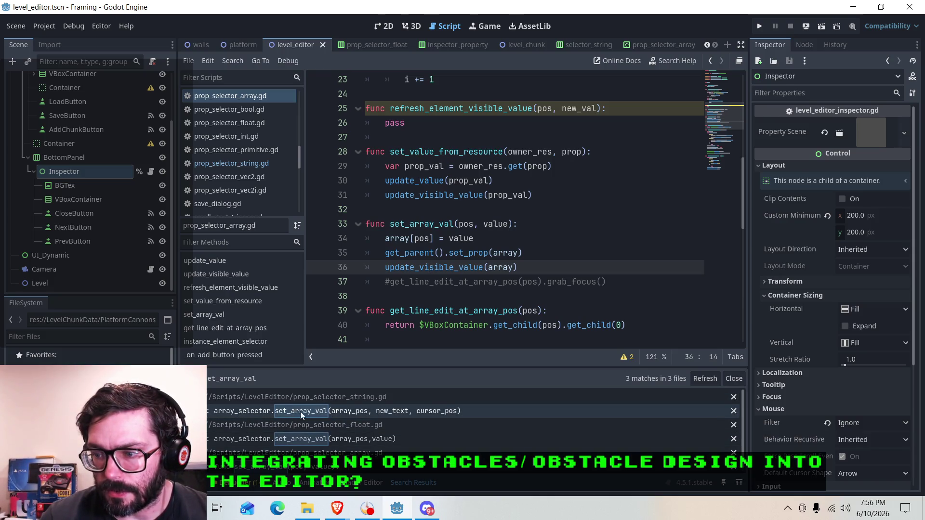
left_click(247, 440)
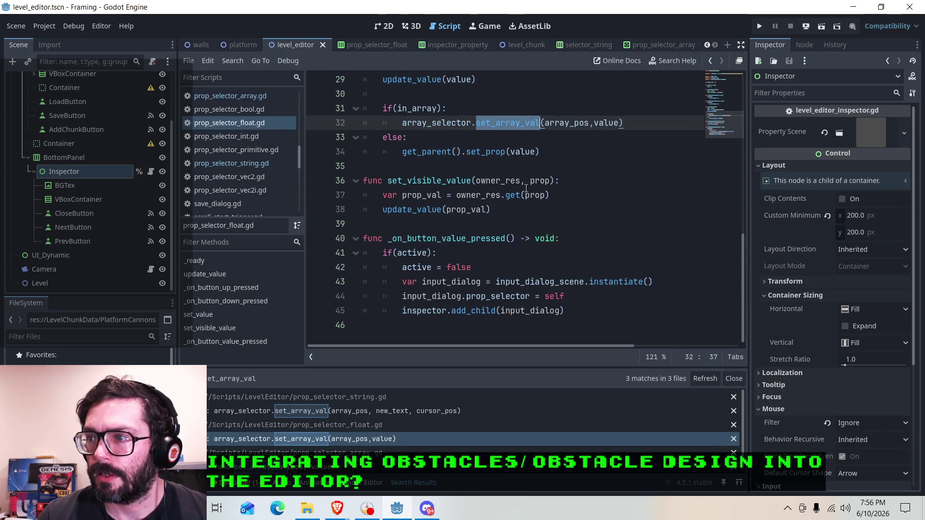
scroll(512, 225, "up", 2)
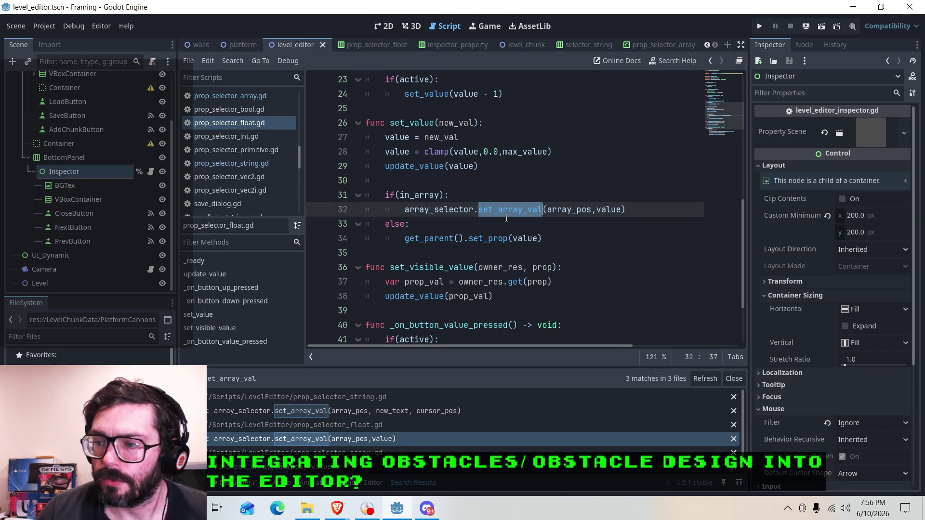
scroll(315, 424, "down", 1)
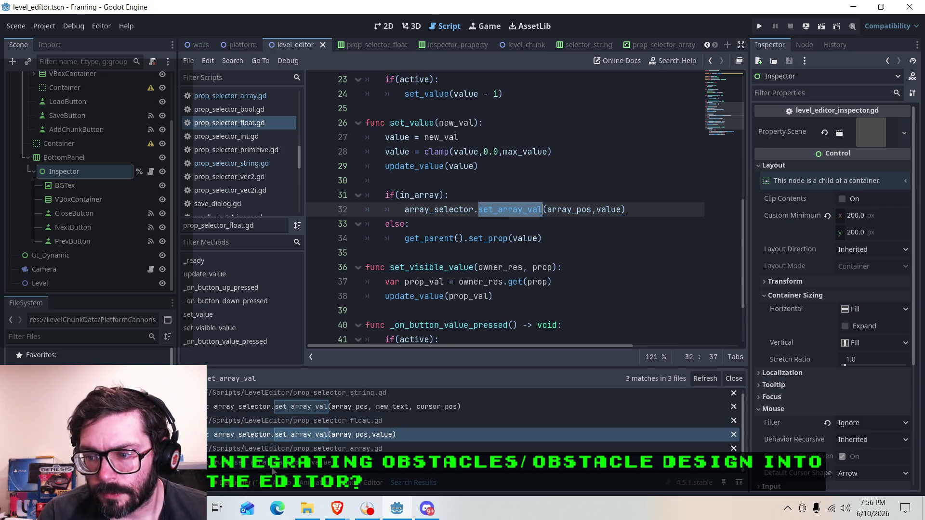
scroll(291, 433, "up", 1)
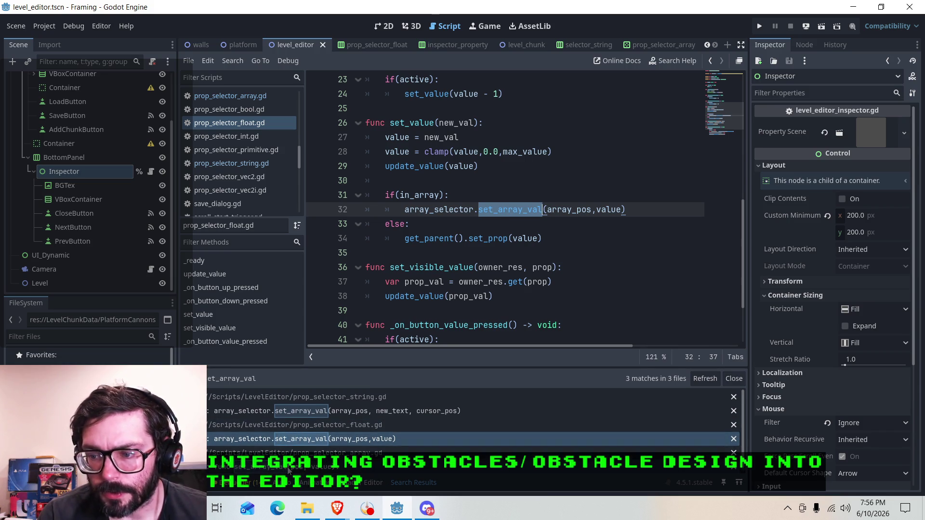
left_click(289, 466)
left_click(475, 238)
left_click(460, 267)
scroll(462, 241, "up", 5)
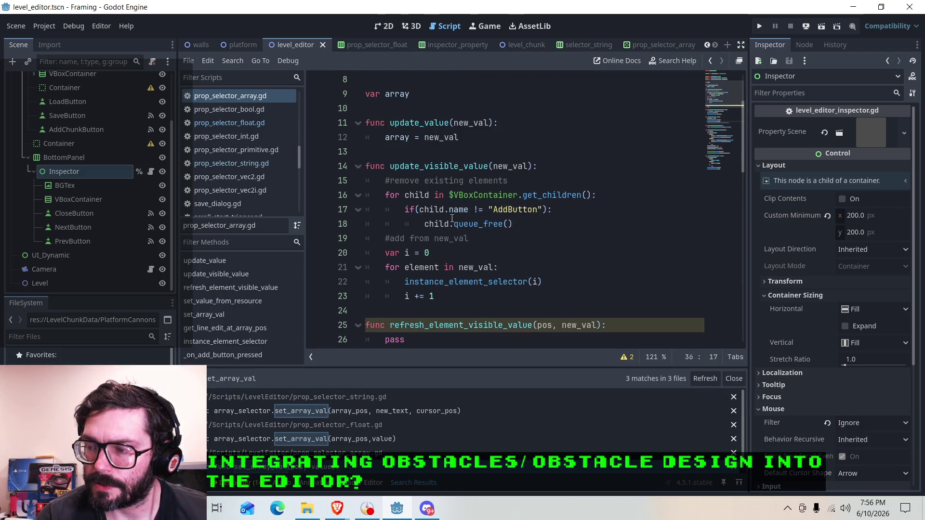
scroll(386, 313, "up", 1)
left_click(322, 439)
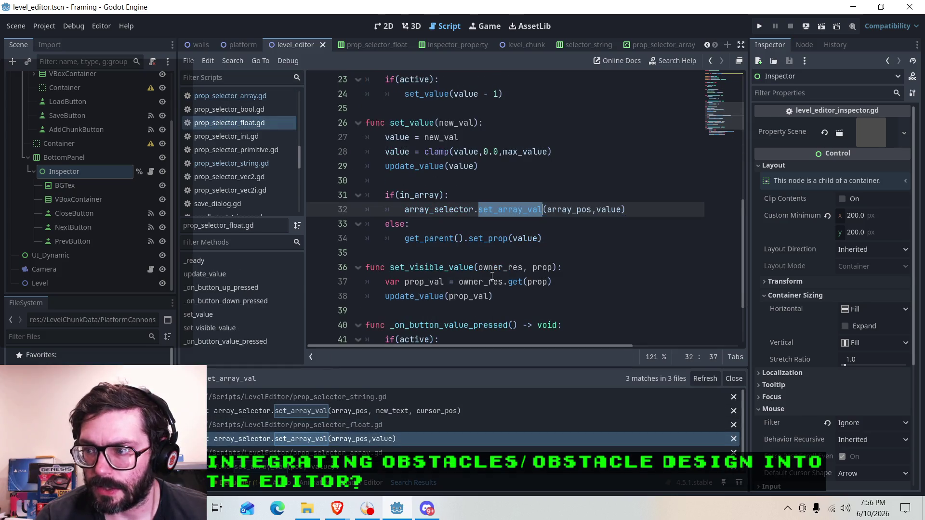
scroll(479, 261, "up", 1)
scroll(463, 226, "down", 1)
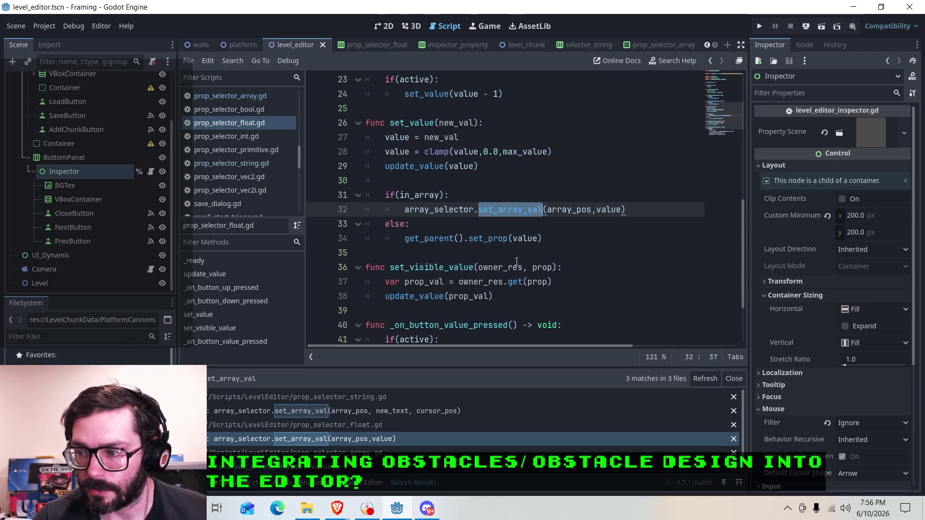
scroll(453, 228, "down", 2)
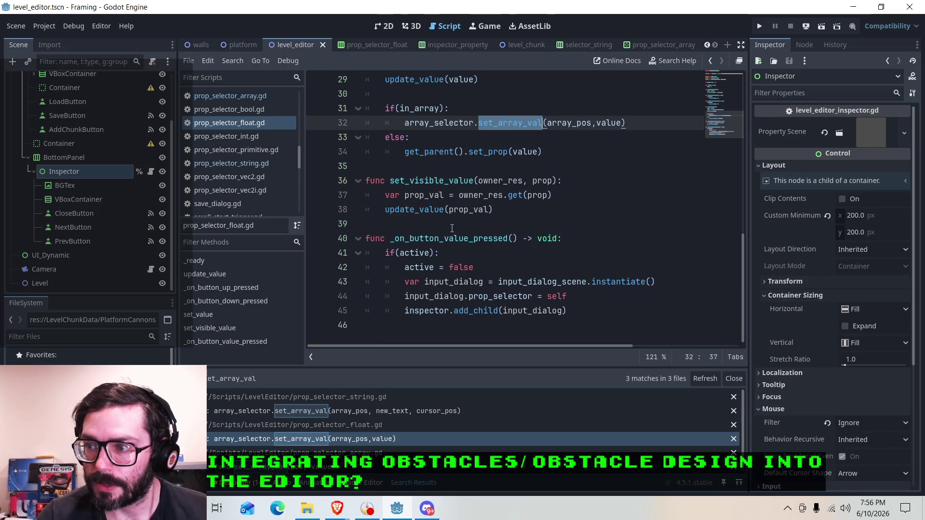
scroll(458, 226, "up", 4)
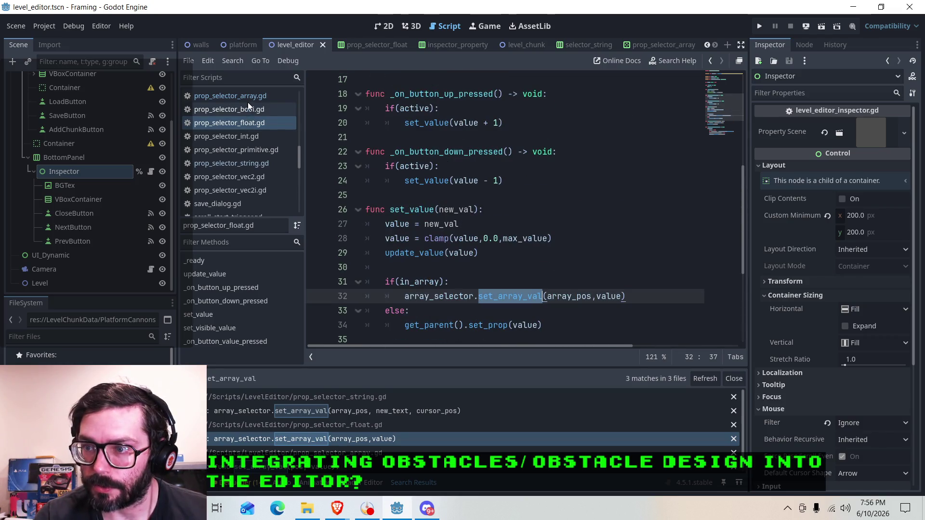
left_click(231, 96)
scroll(452, 292, "down", 5)
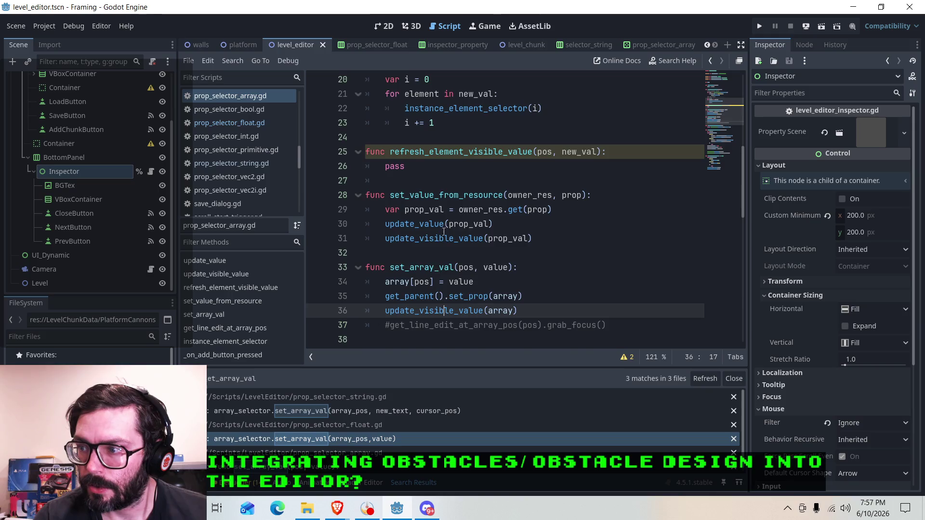
scroll(443, 232, "up", 3)
left_click(409, 124)
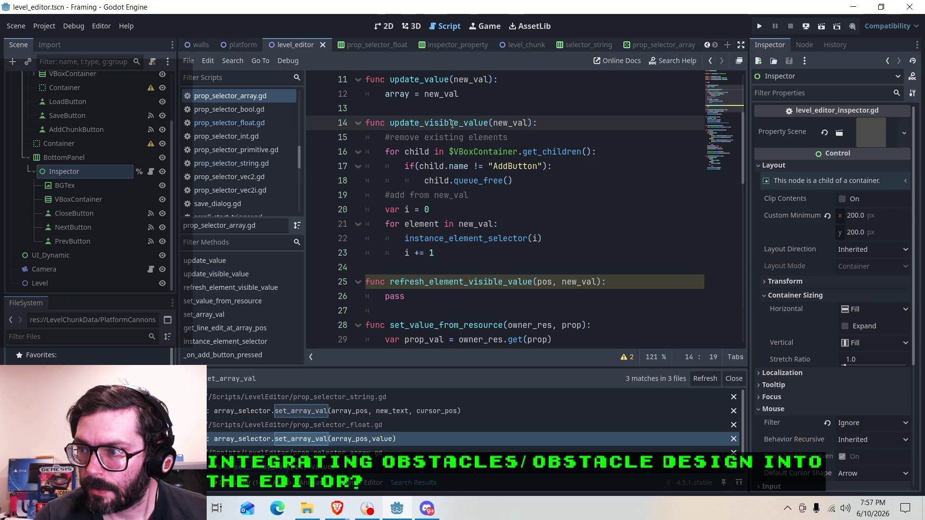
left_click(449, 283)
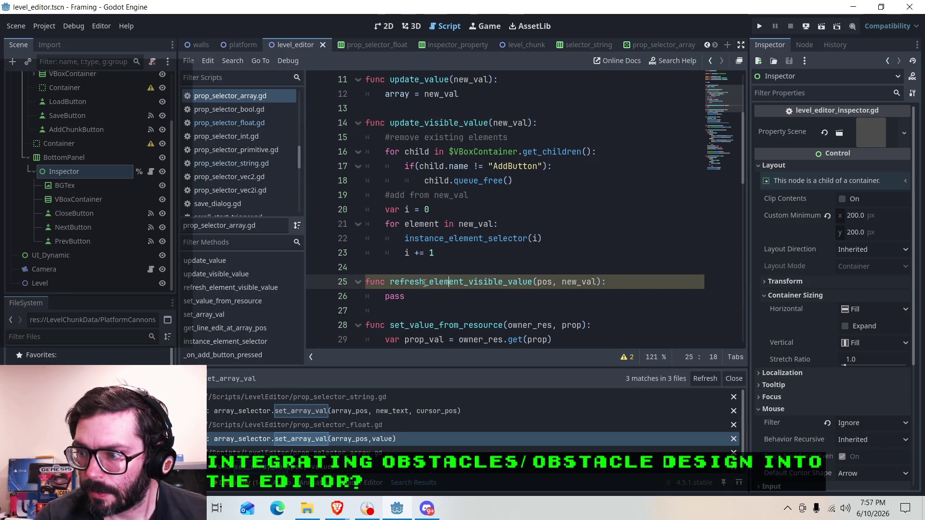
Step: Rename the functions to update_element_visible_value and update_visible_values
left_click_drag(424, 282, 391, 283)
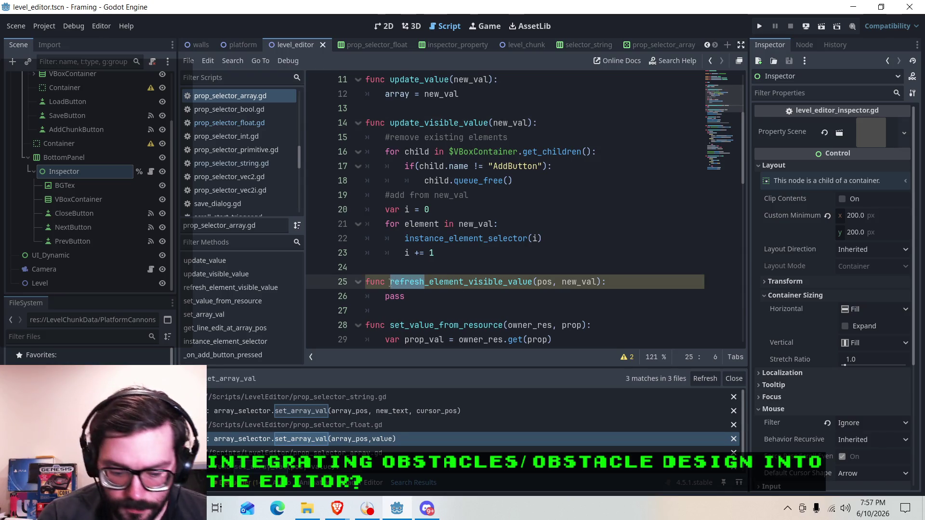
type("update")
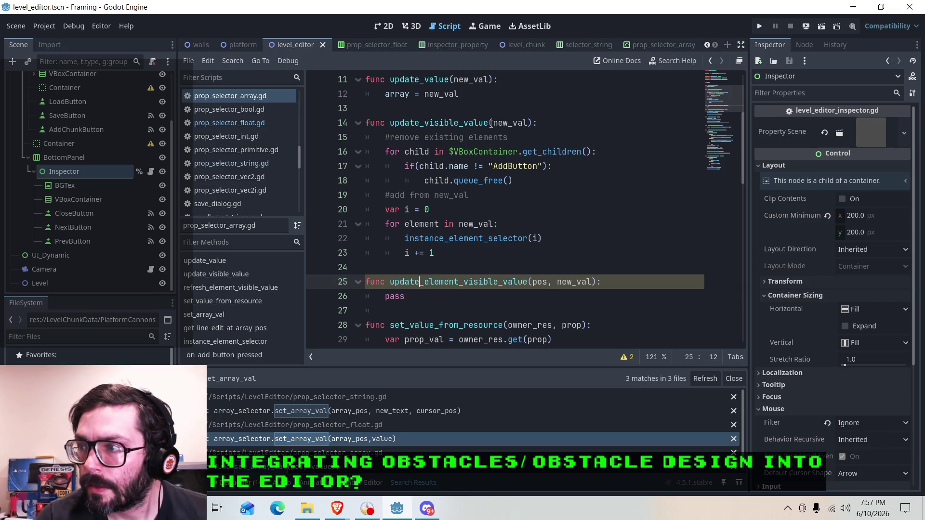
left_click(490, 123)
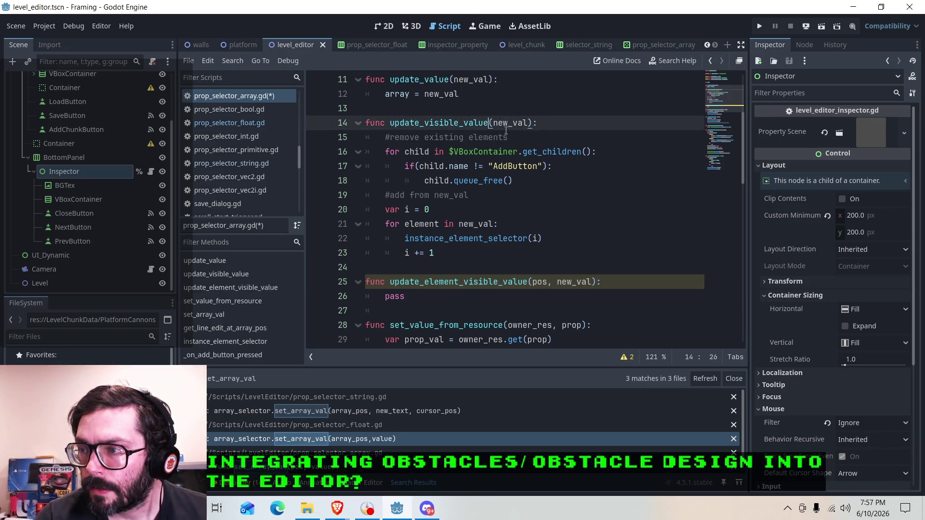
type("s")
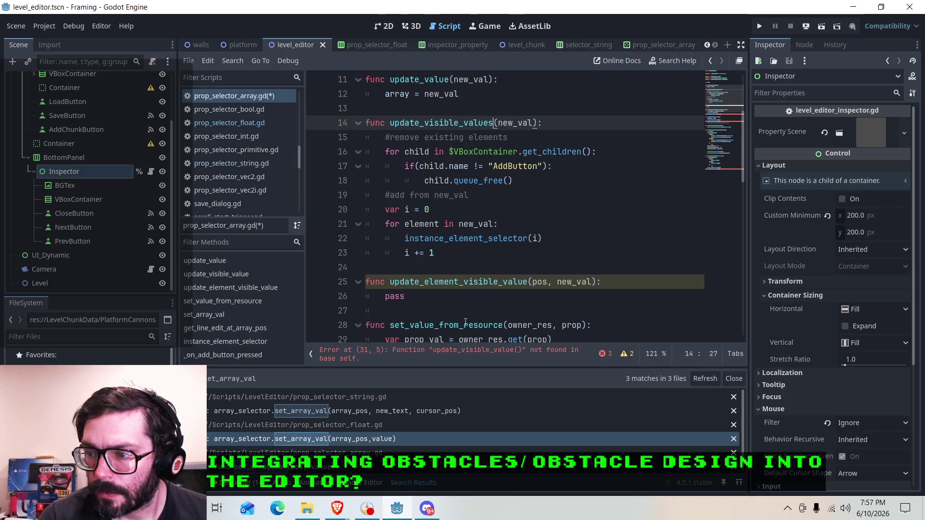
Step: Change the calls on lines 31, 36 and 69 to update_visible_values and save the script
left_click(452, 354)
left_click(486, 279)
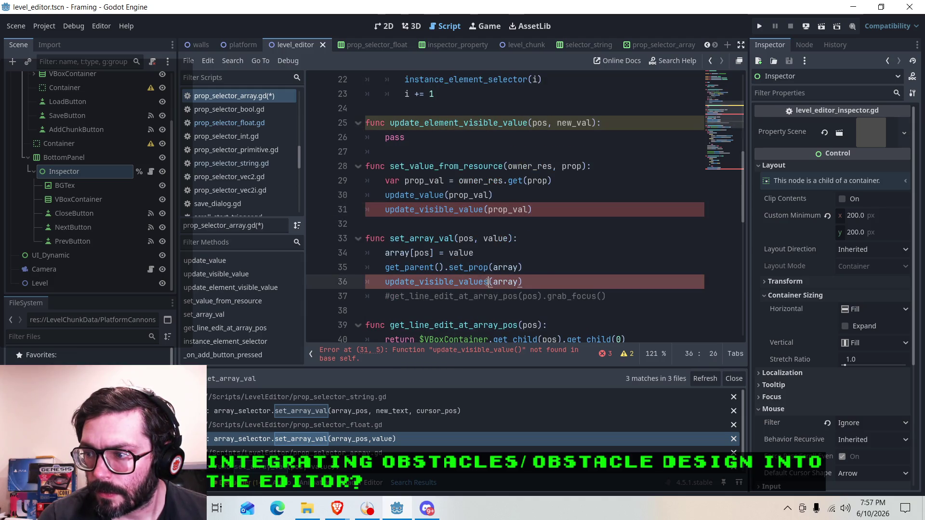
type("s")
left_click(483, 210)
type("s")
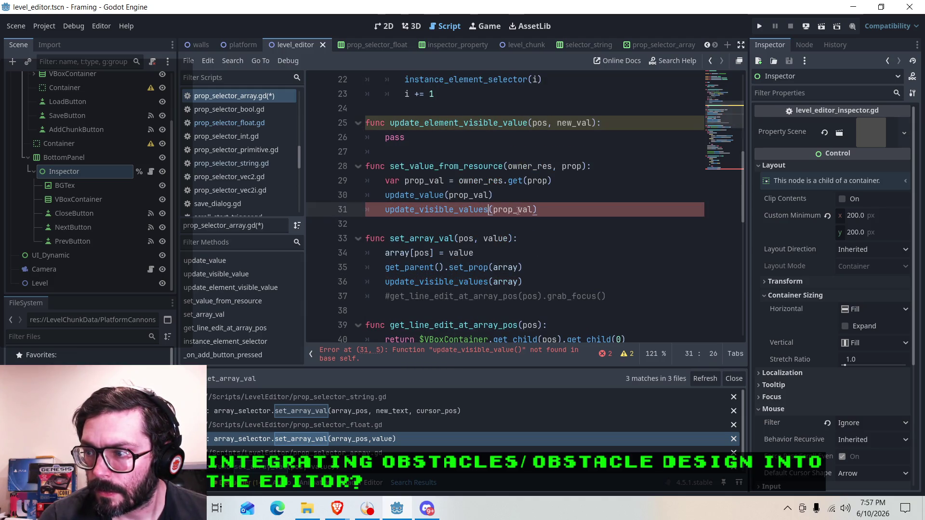
scroll(535, 281, "down", 10)
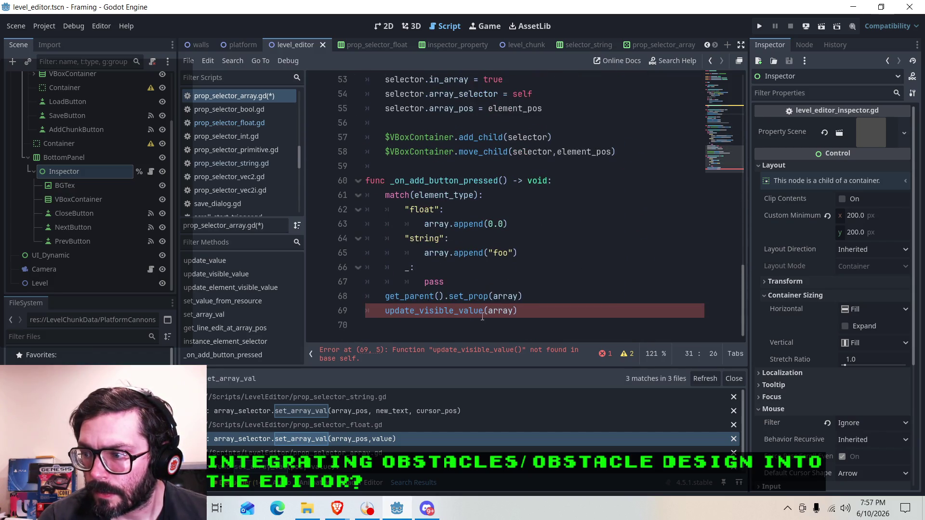
left_click(487, 310)
type("s")
scroll(478, 248, "up", 12)
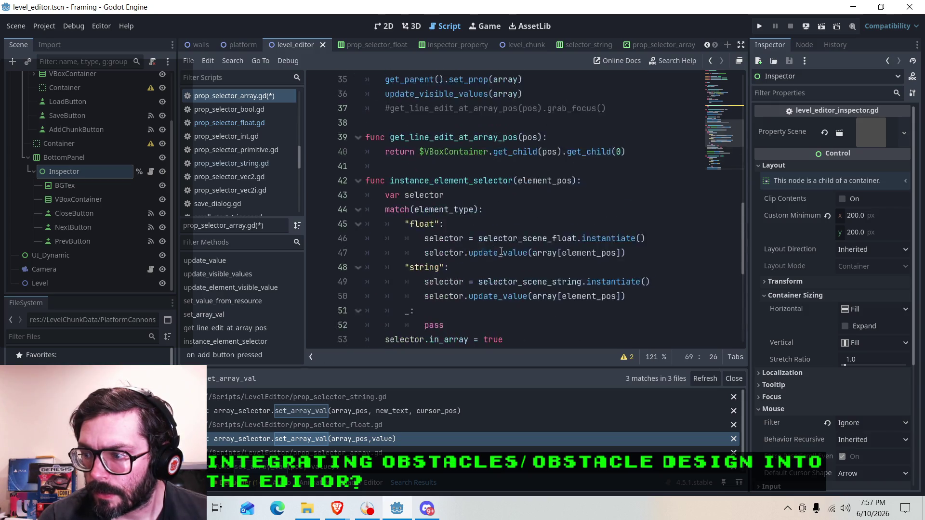
left_click(498, 253)
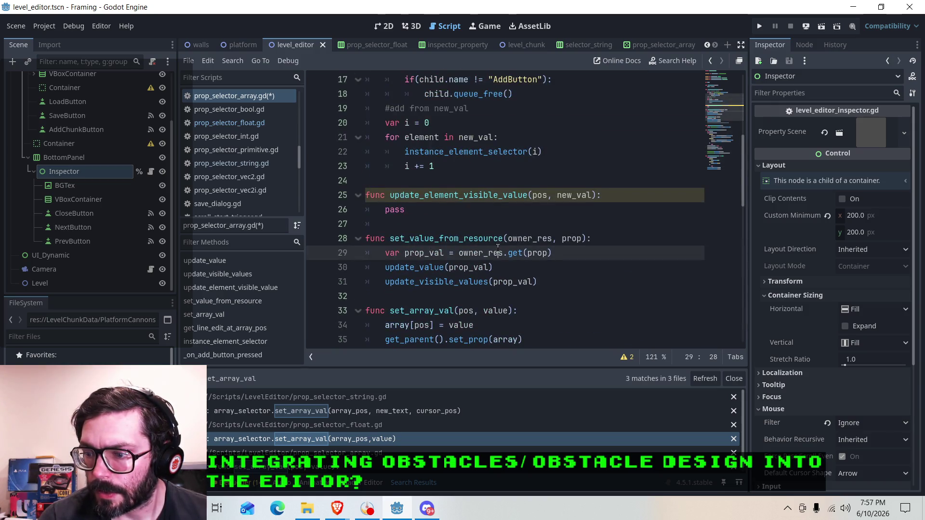
left_click(506, 283)
left_click(516, 311)
key("ctrl+s")
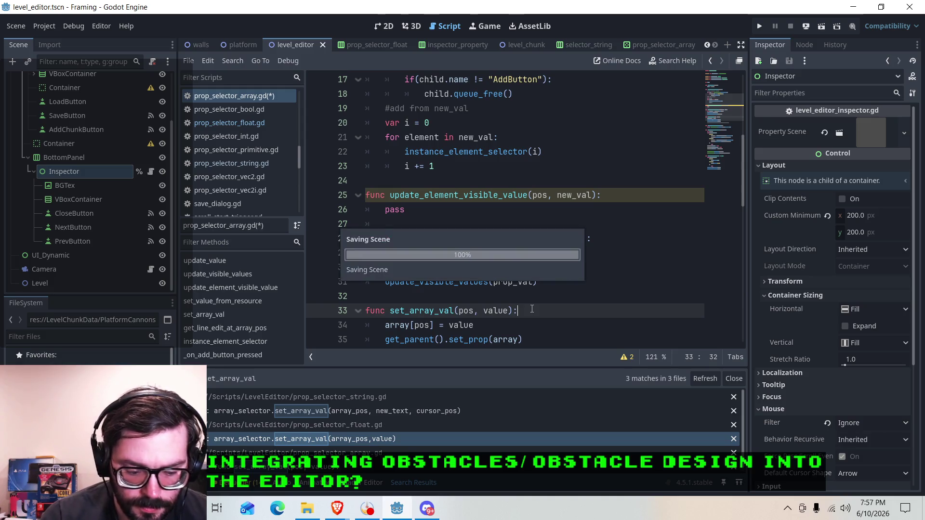
Step: Search the project for update_visible_value, finding four matches in prop_selector_array.gd
key("ctrl+shift+f")
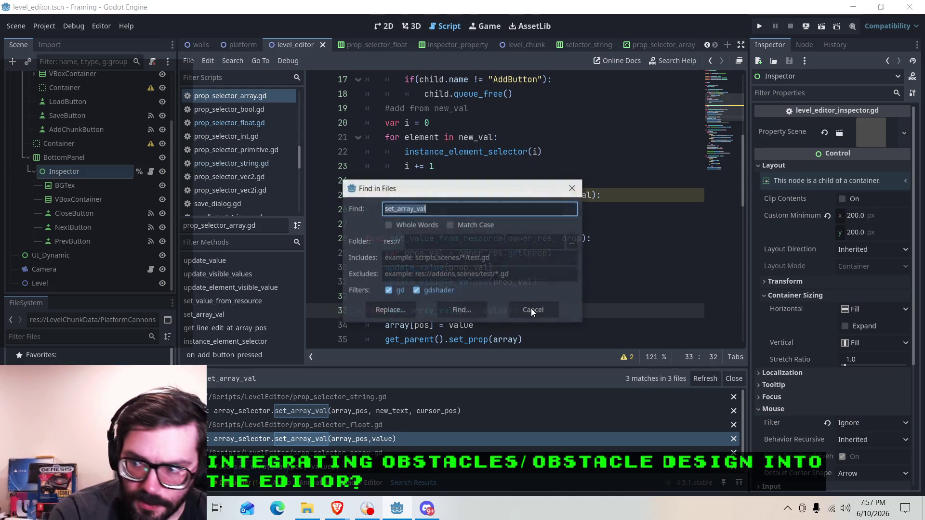
type("update")
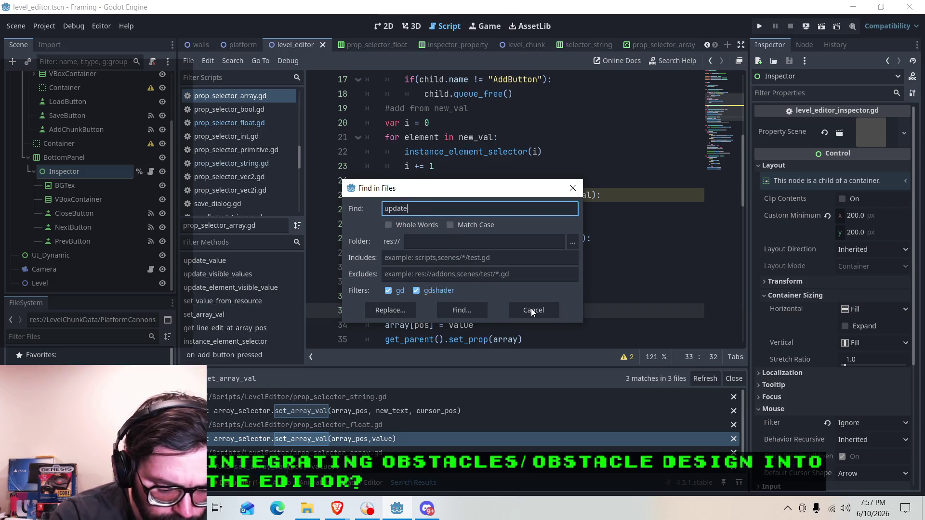
type("_visib")
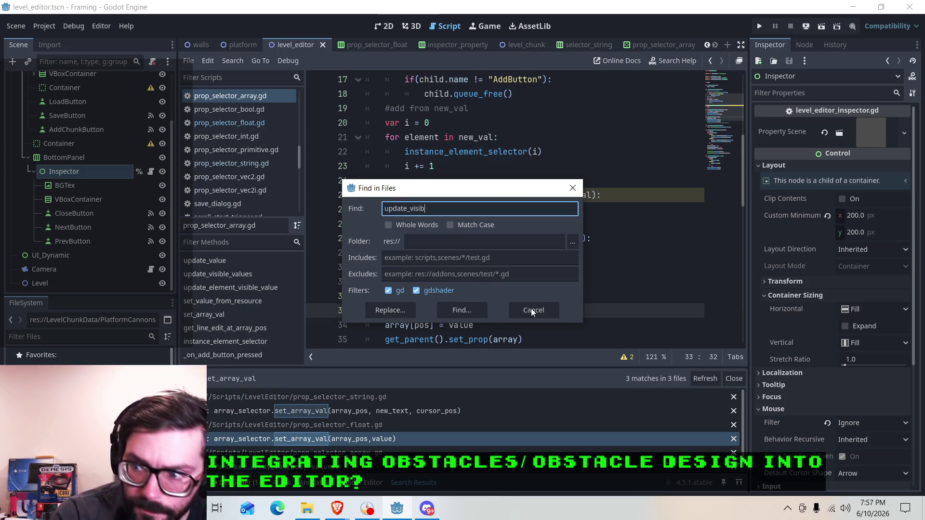
type("le_value")
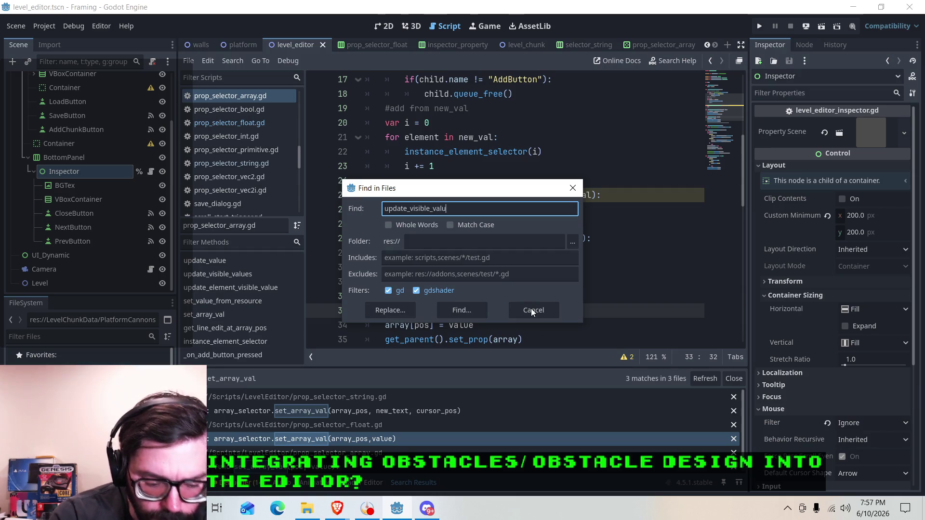
key("Return")
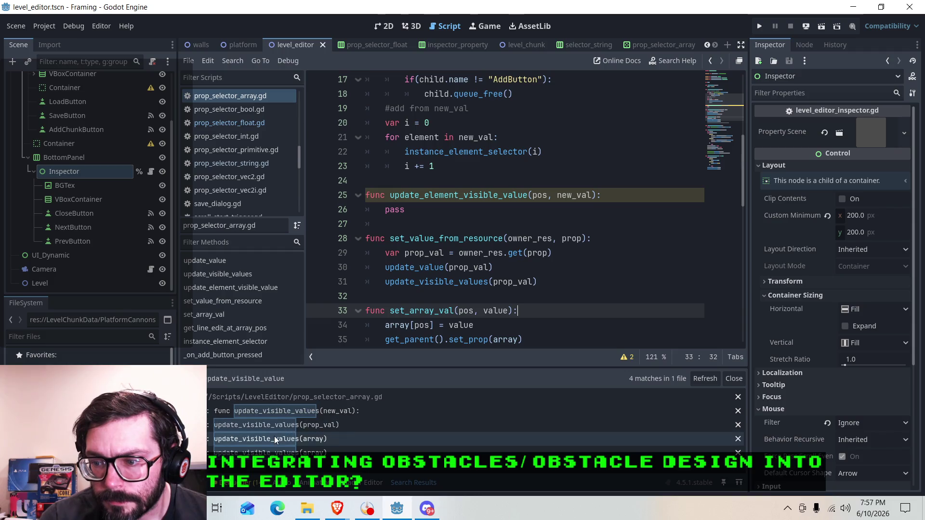
Step: Inspect update_element_visible_value and select the $VBoxContainer.get_children call on line 16
left_click(438, 209)
scroll(436, 226, "up", 1)
left_click(466, 240)
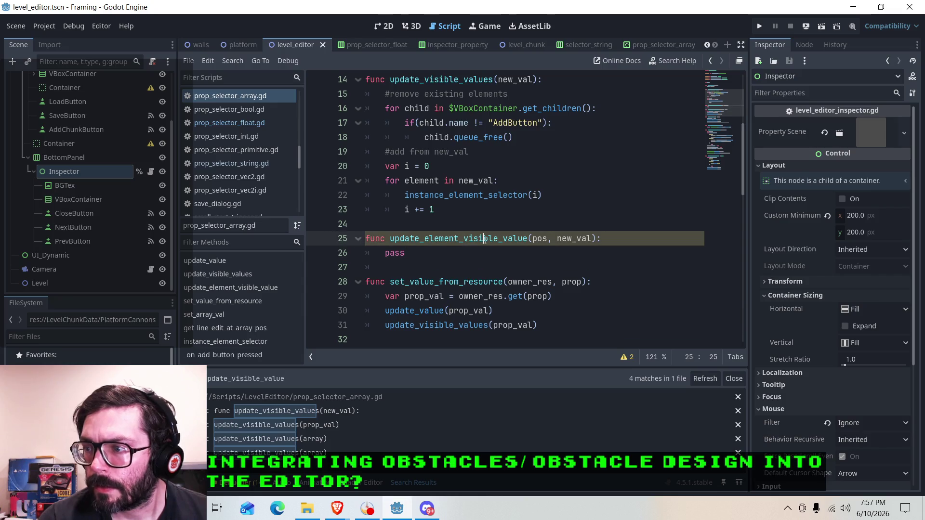
scroll(440, 254, "up", 1)
left_click(548, 284)
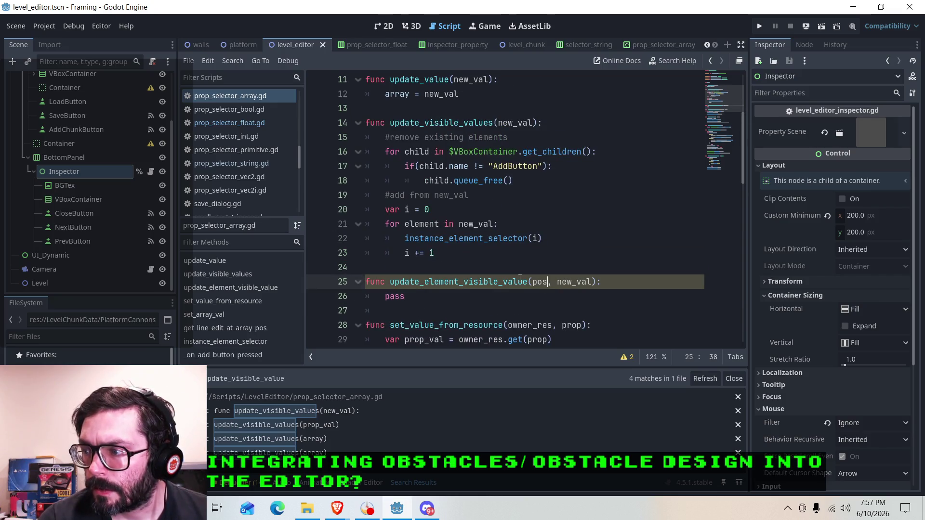
left_click(427, 292)
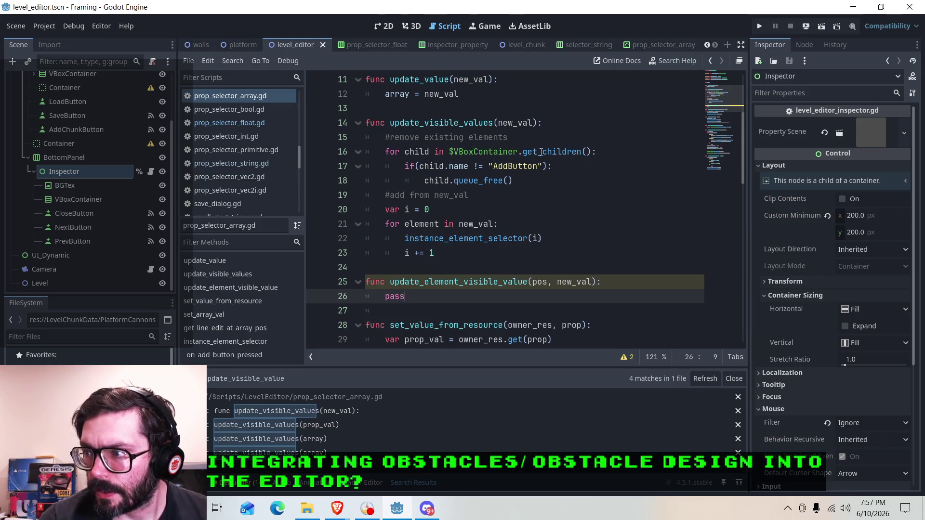
left_click_drag(567, 152, 449, 152)
Step: Paste the $VBoxContainer lookup under the header and complete it as $VBoxContainer.get_child(pos)
right_click(462, 153)
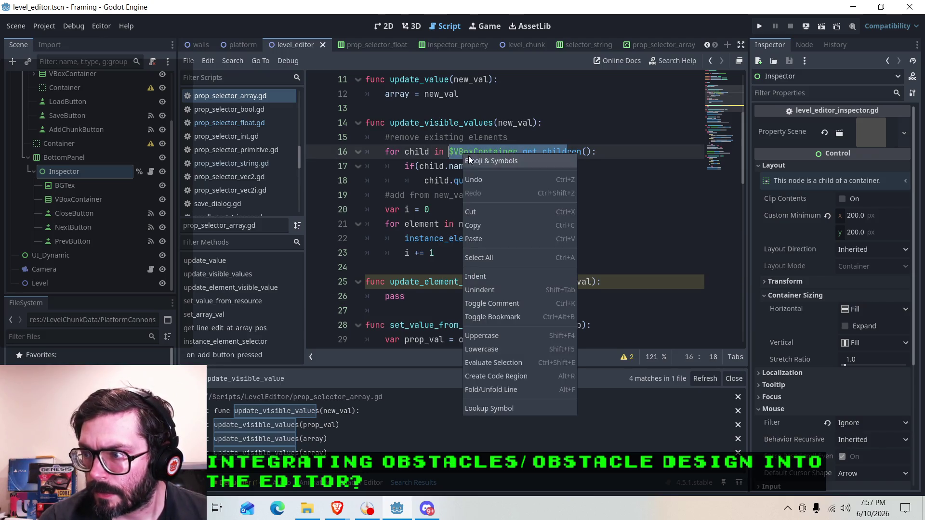
left_click(475, 227)
left_click(616, 280)
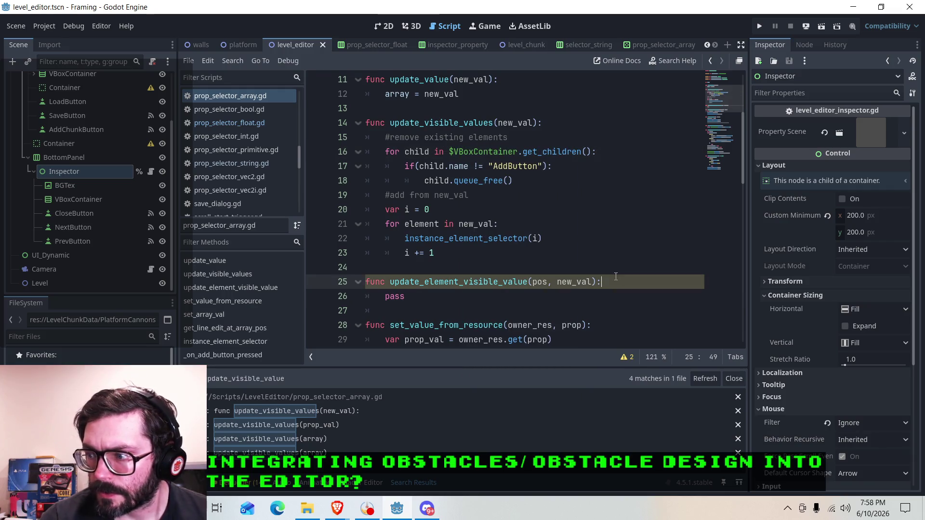
key("Return")
key("ctrl+v")
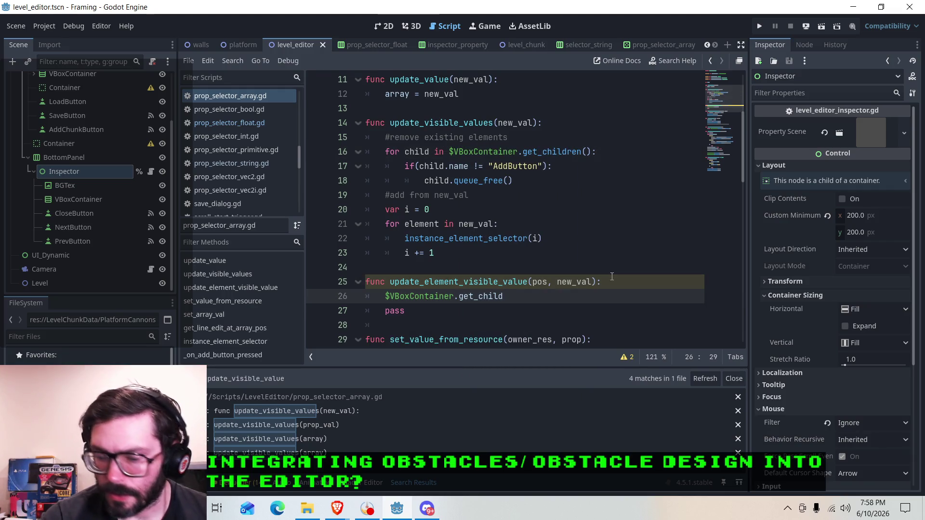
type("(pos")
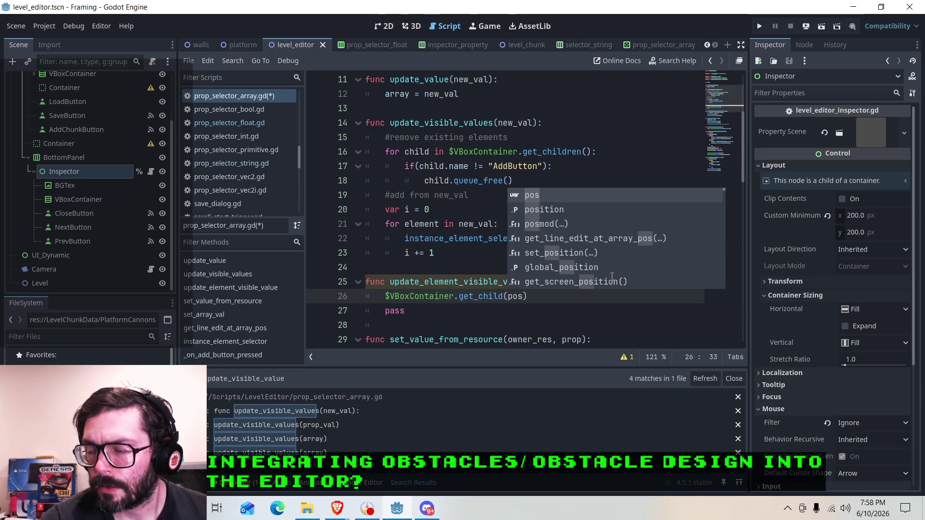
type(",")
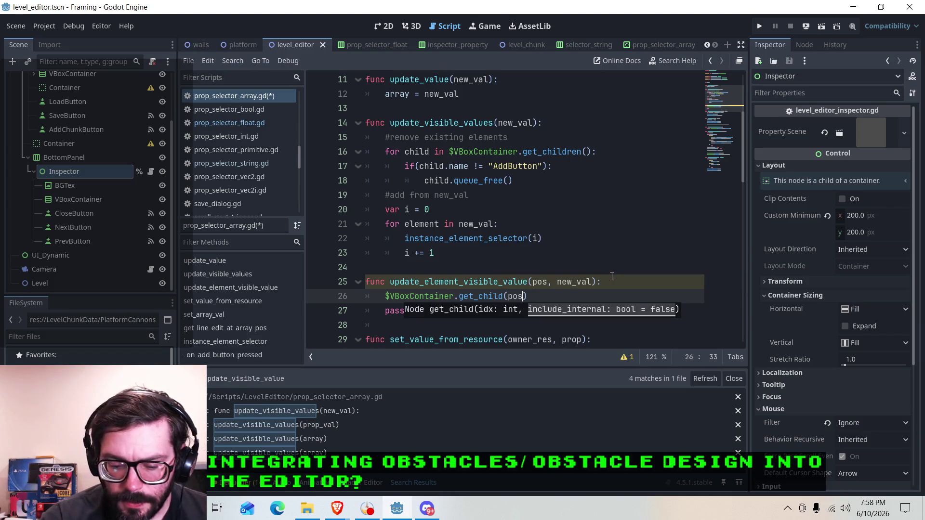
key("Escape")
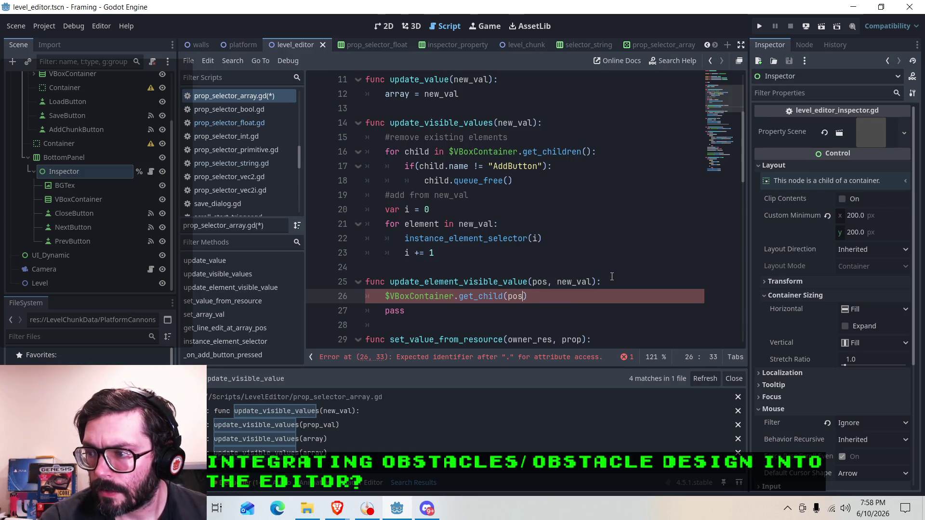
type(")")
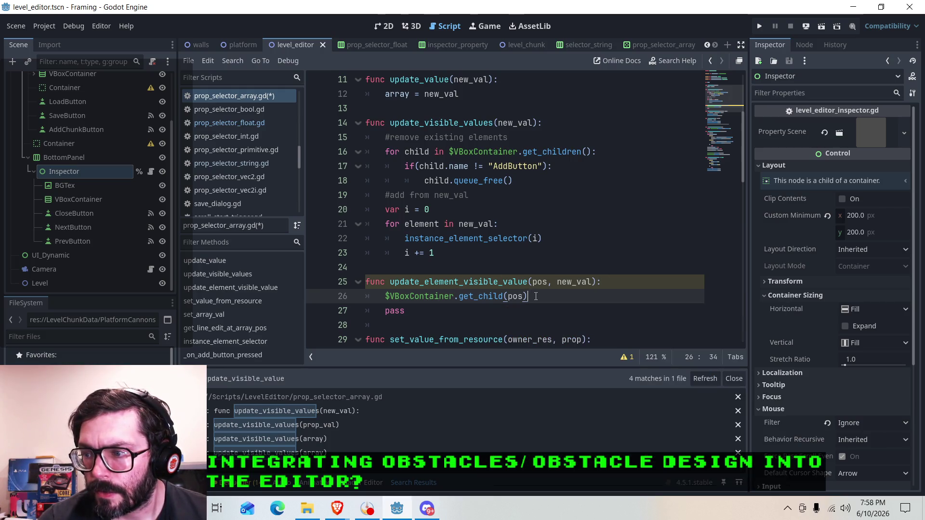
mouse_move(456, 241)
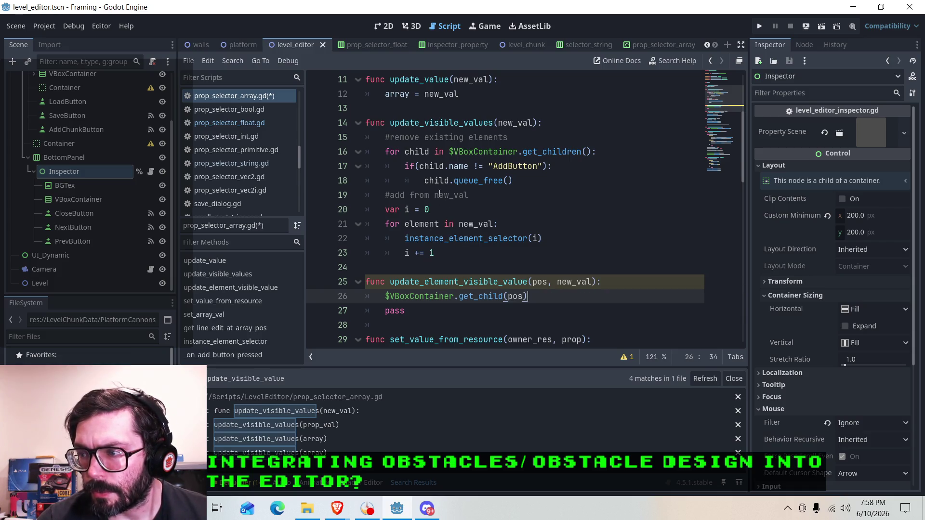
left_click(484, 241)
Step: Inspect the selector variable on lines 47–48 of instance_element_selector
scroll(434, 265, "down", 6)
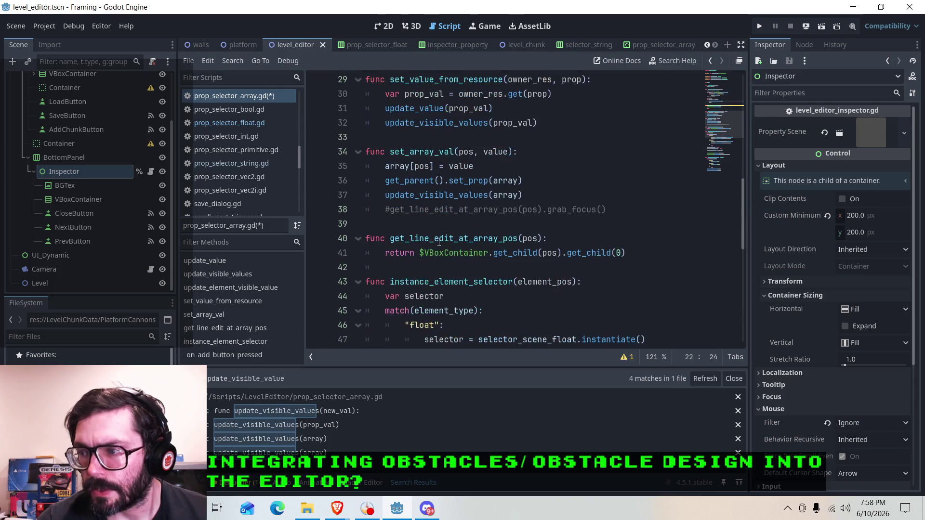
scroll(403, 287, "down", 8)
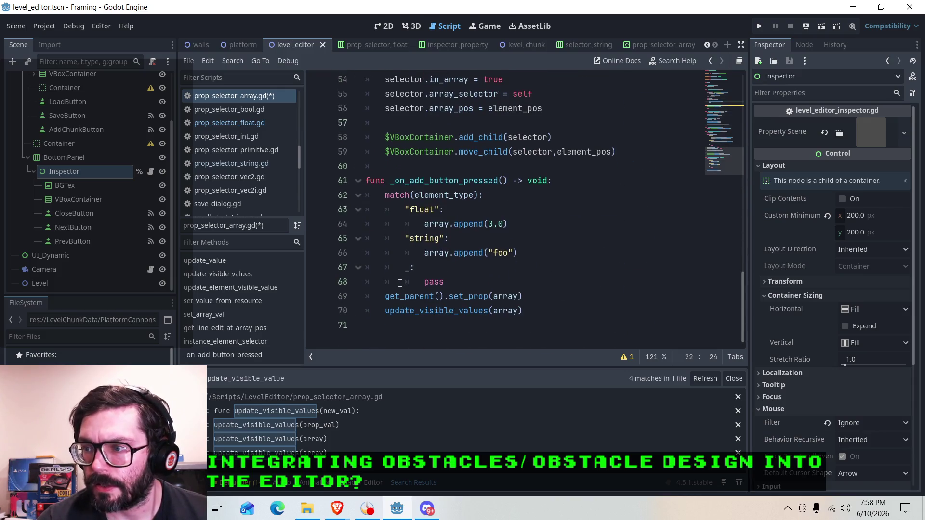
scroll(396, 283, "up", 5)
scroll(396, 282, "up", 5)
scroll(440, 275, "down", 5)
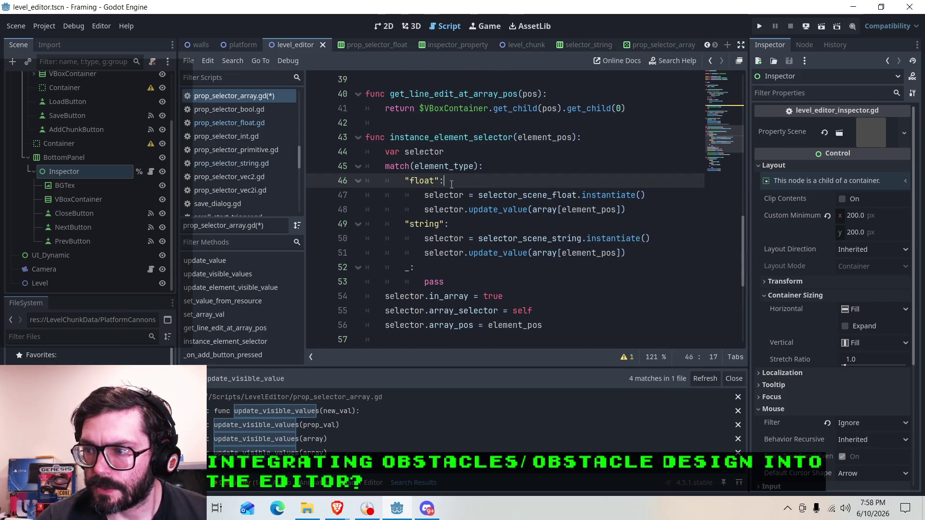
left_click(454, 210)
left_click(449, 195)
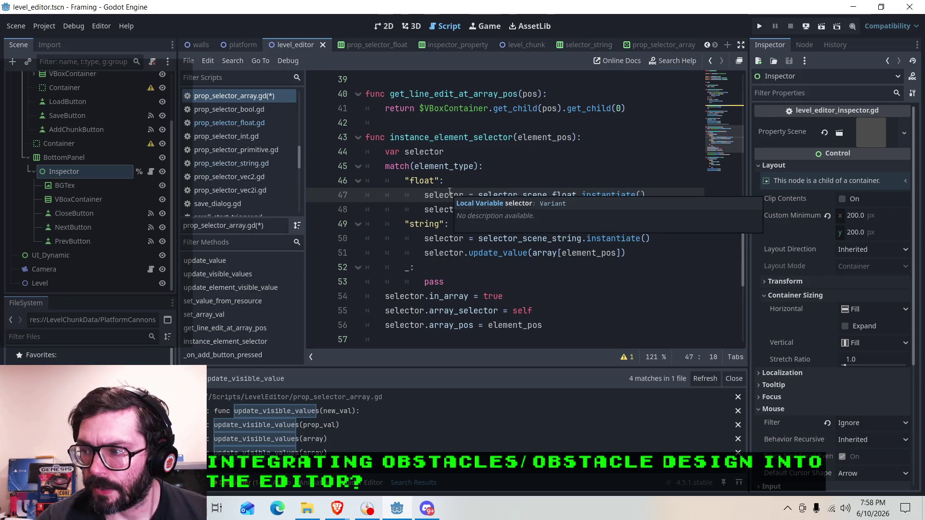
left_click(455, 209)
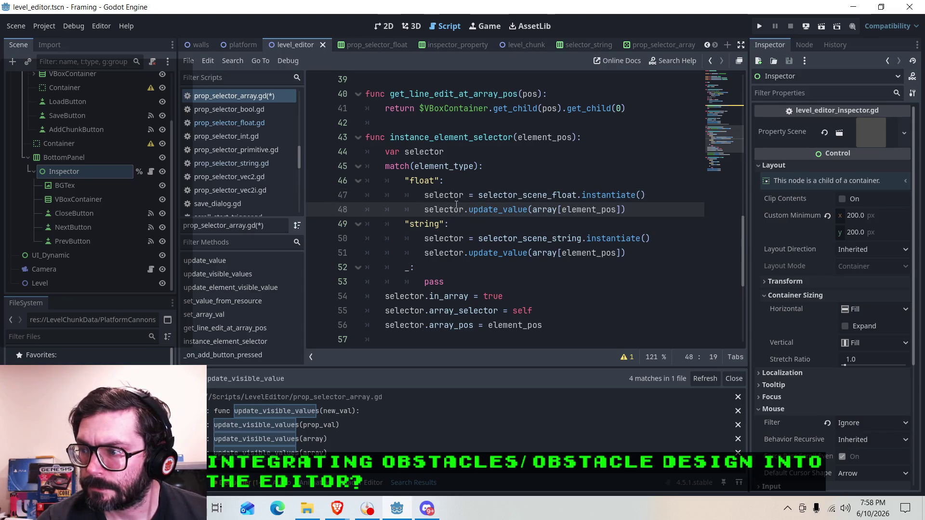
Step: Copy the selector.update_value(array[element_pos]) line on line 48
left_click(493, 210)
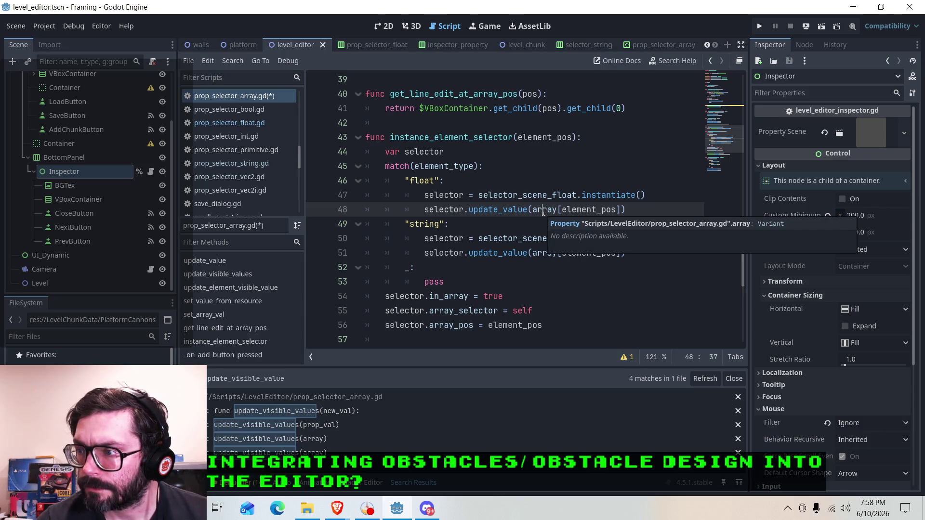
left_click(478, 210)
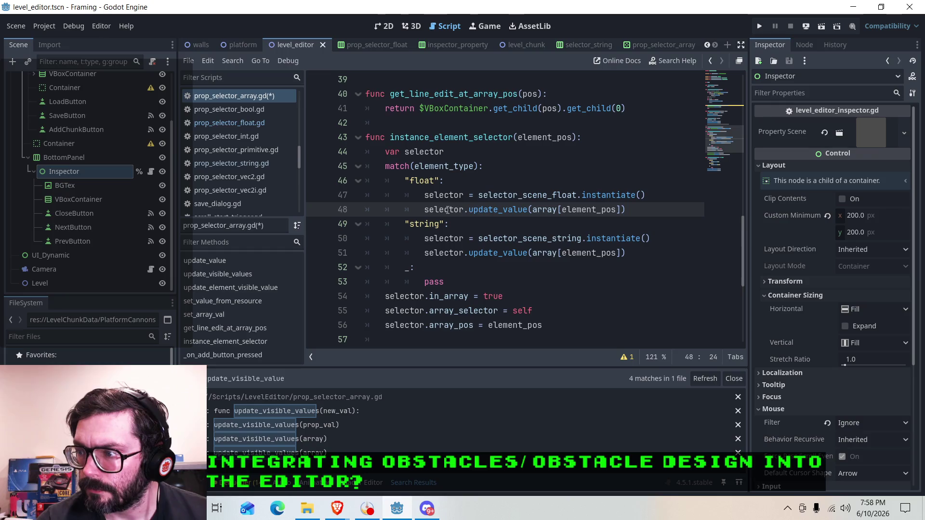
left_click_drag(425, 210, 627, 213)
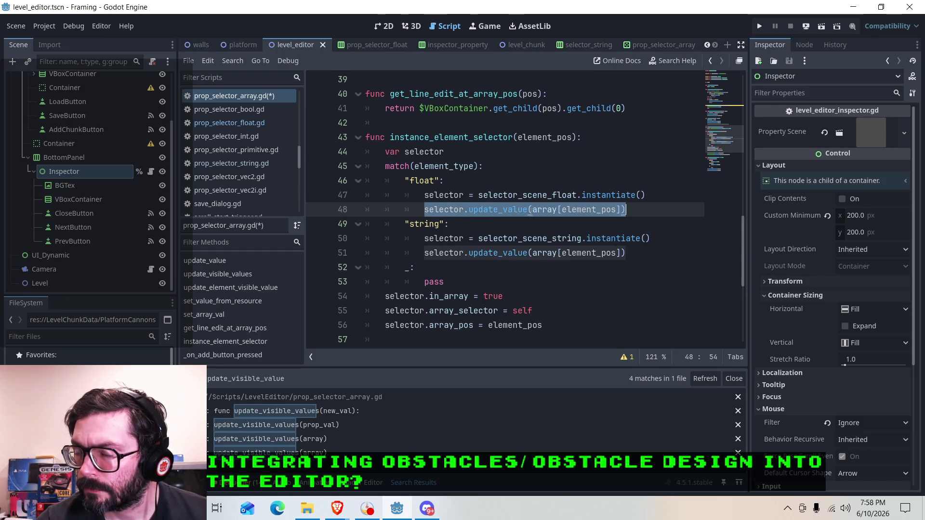
right_click(501, 212)
left_click(516, 284)
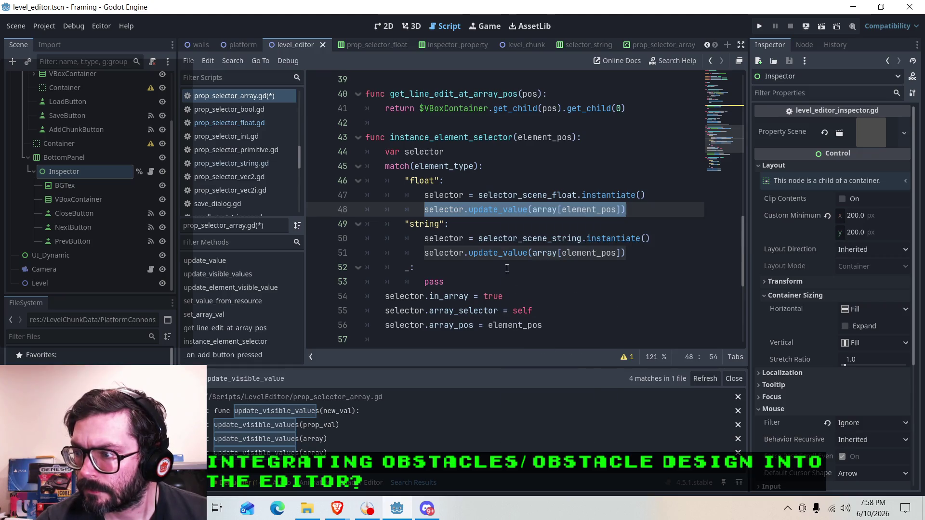
scroll(501, 235, "up", 1)
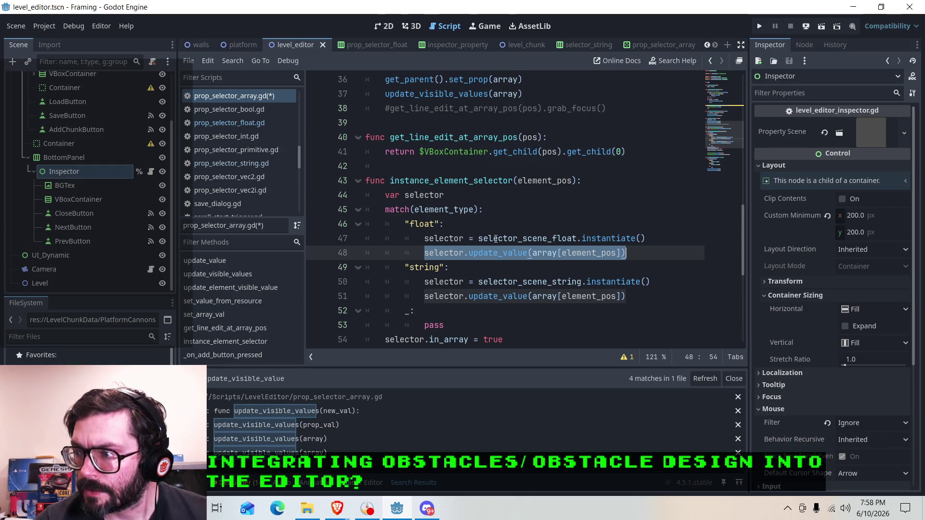
Step: Assign the get_child(pos) result to var selector in update_element_visible_value
scroll(536, 238, "up", 6)
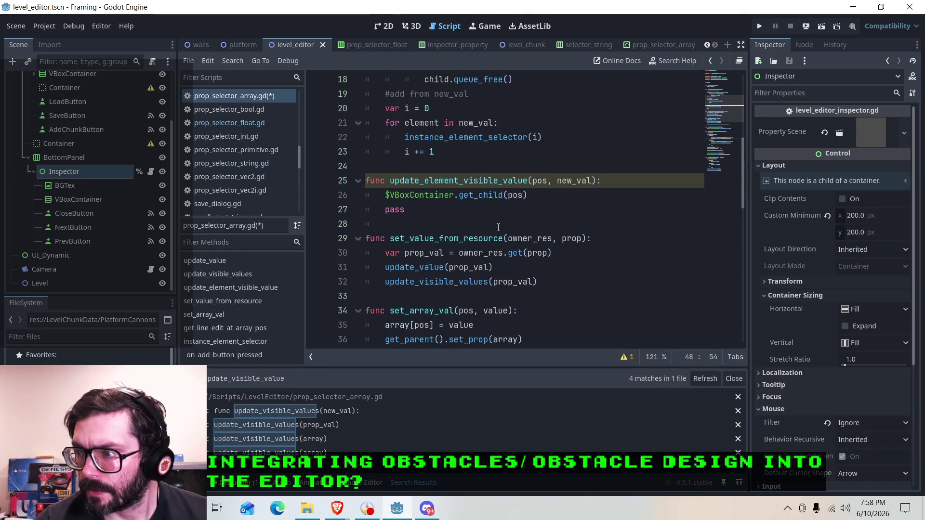
left_click(551, 196)
left_click(388, 198)
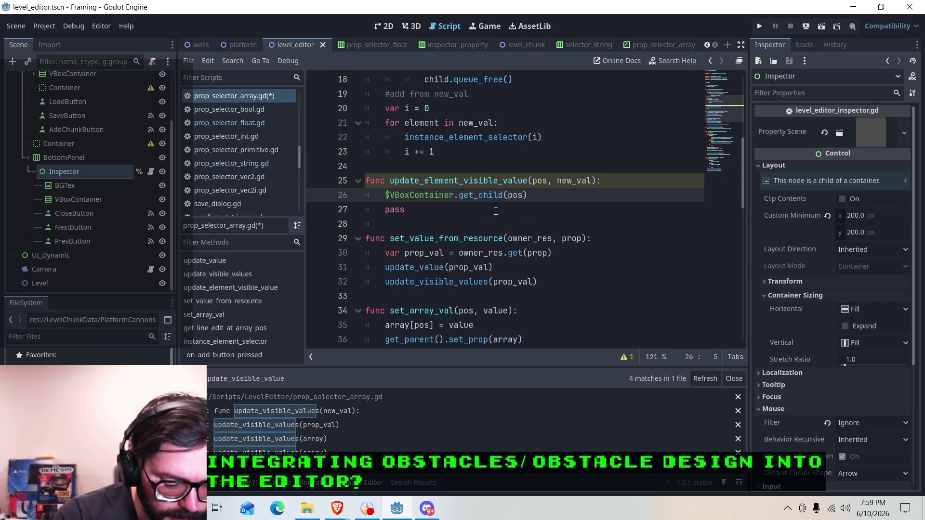
type("var selector ")
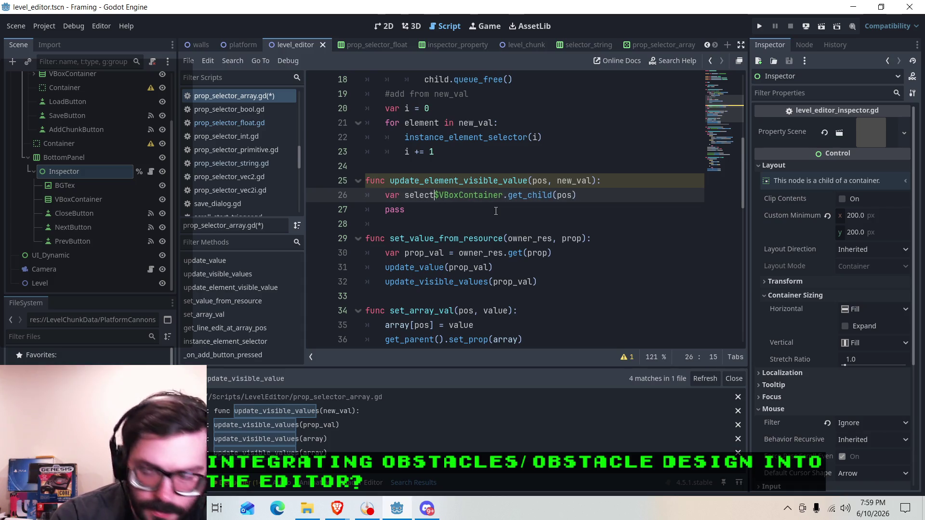
type("=")
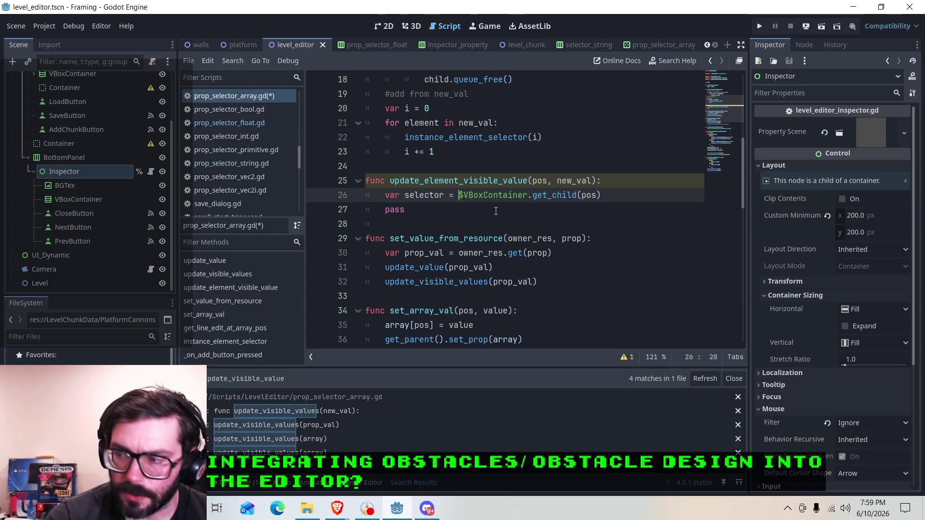
Step: Paste selector.update_value below it, change the index to array[pos], and save the script
left_click(614, 192)
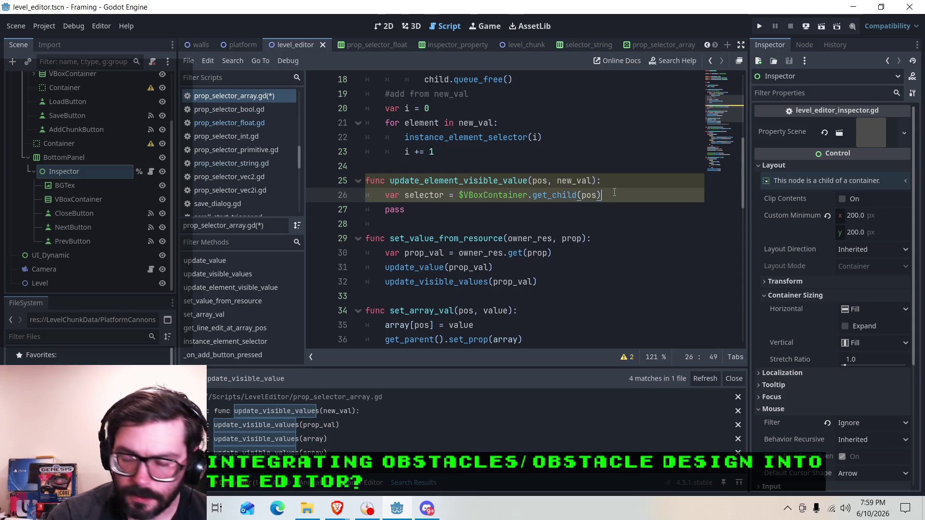
key("Return")
key("ctrl+v")
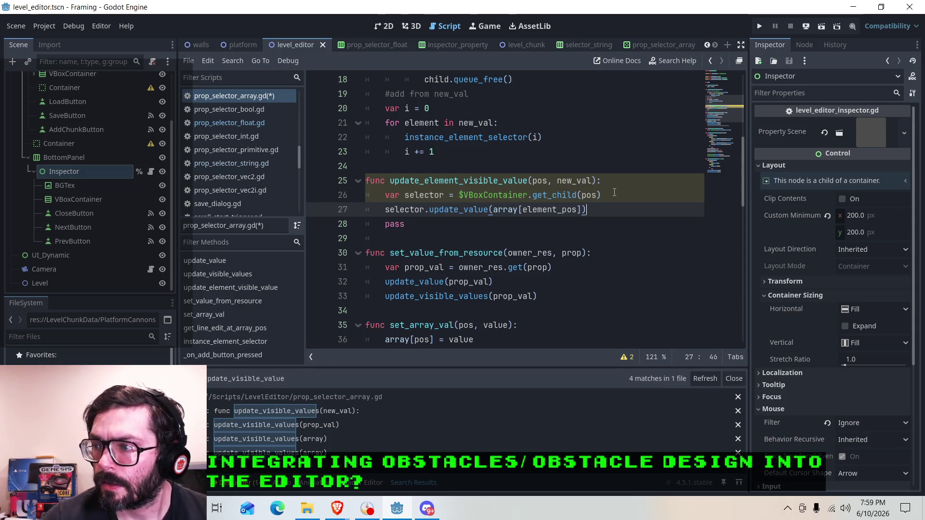
left_click_drag(563, 209, 525, 210)
key("BackSpace")
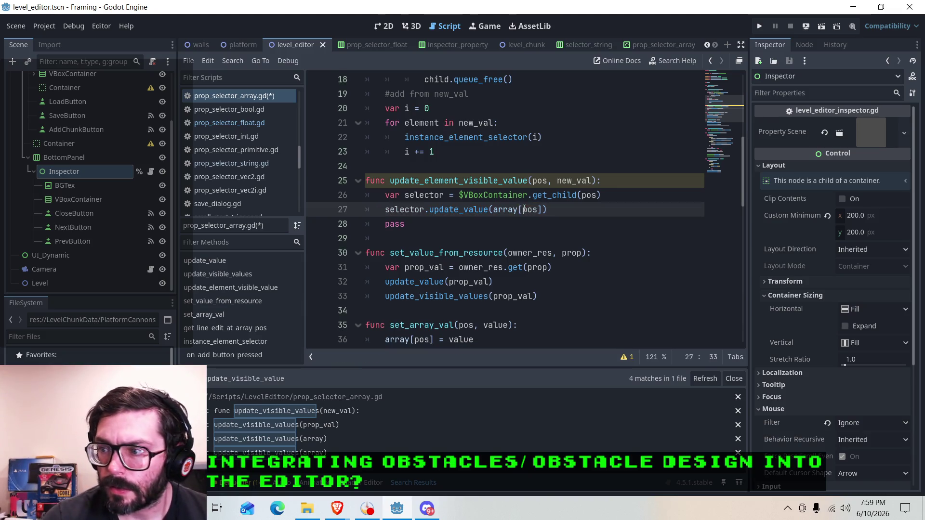
left_click(508, 214)
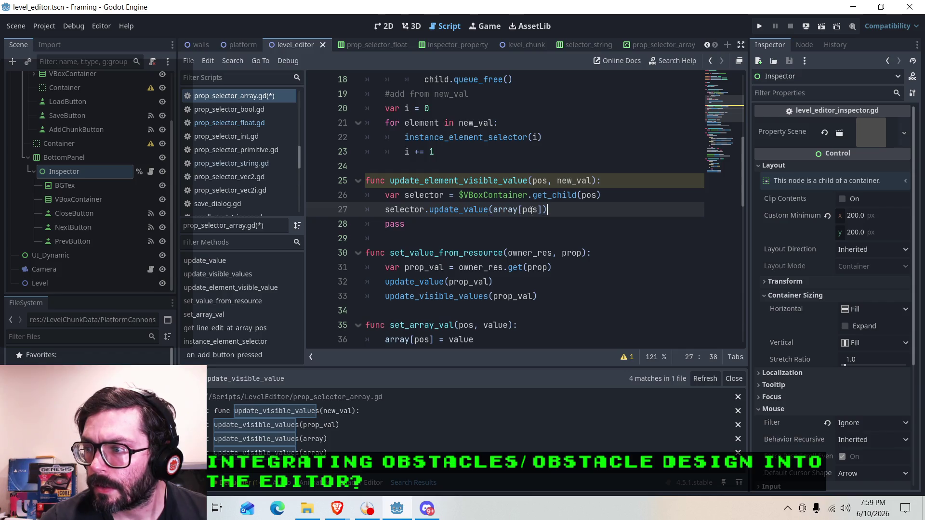
left_click(538, 210)
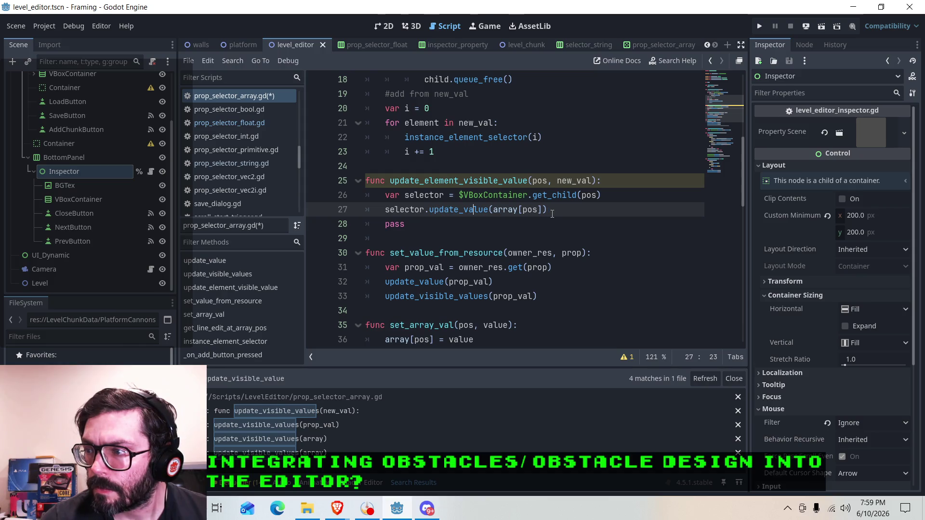
key("ctrl+s")
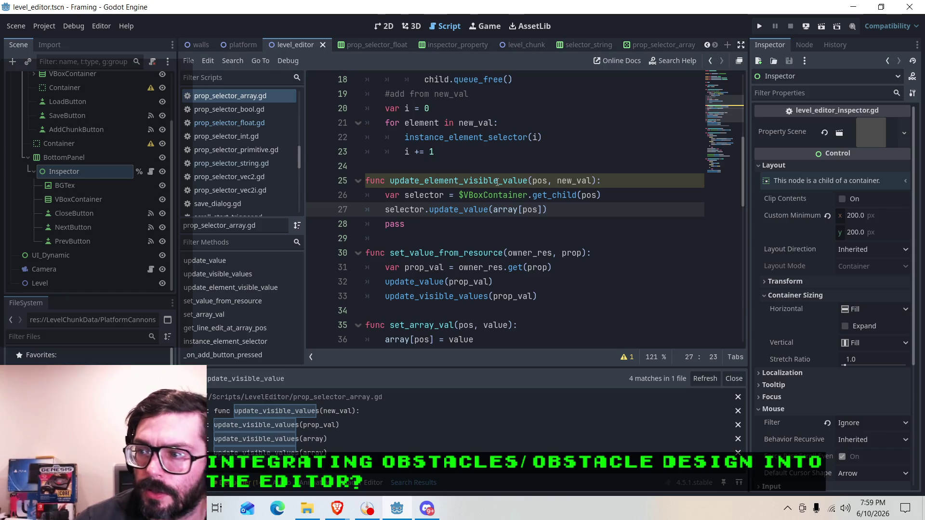
Step: Comment out the update_visible_values(array) call in set_array_val
left_click(479, 179)
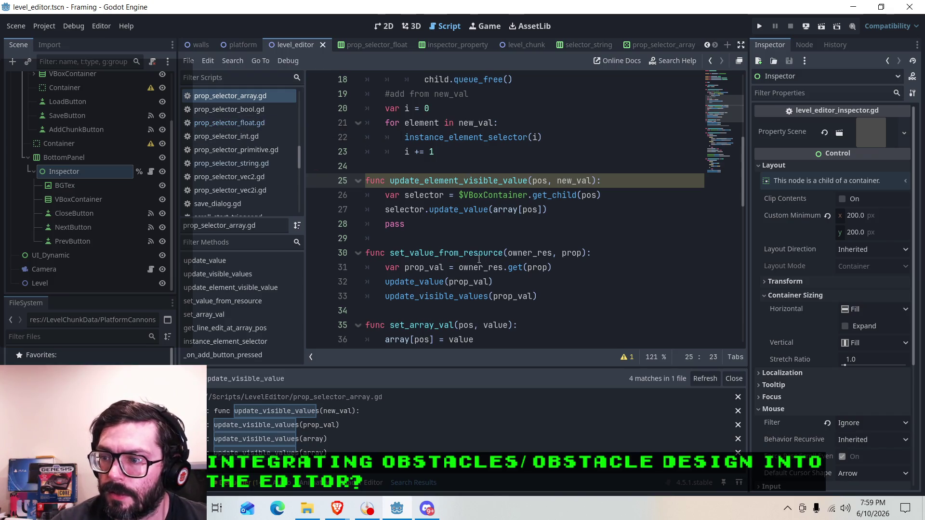
scroll(479, 259, "down", 12)
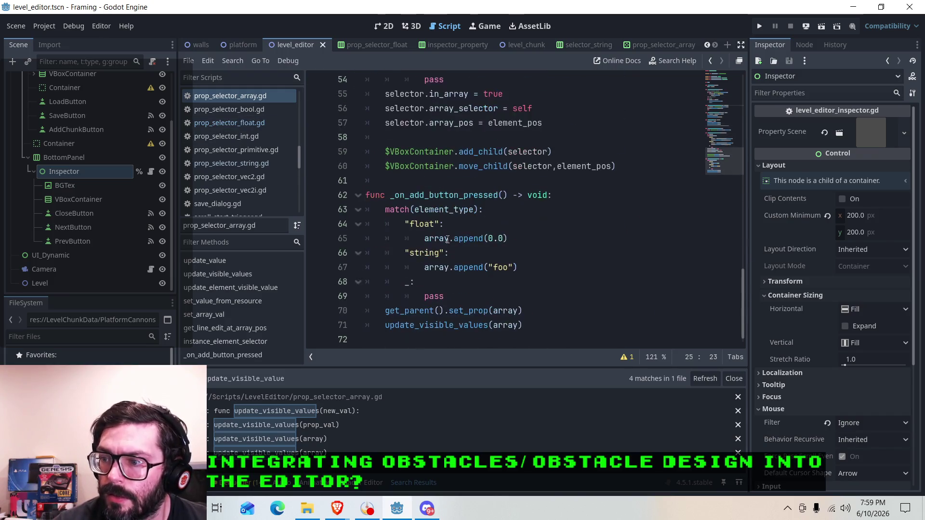
scroll(447, 239, "up", 10)
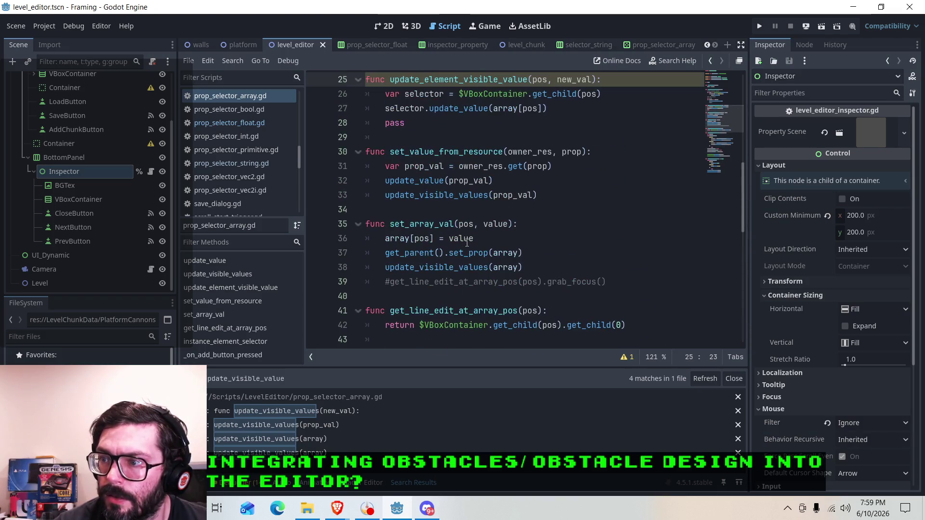
scroll(443, 217, "up", 1)
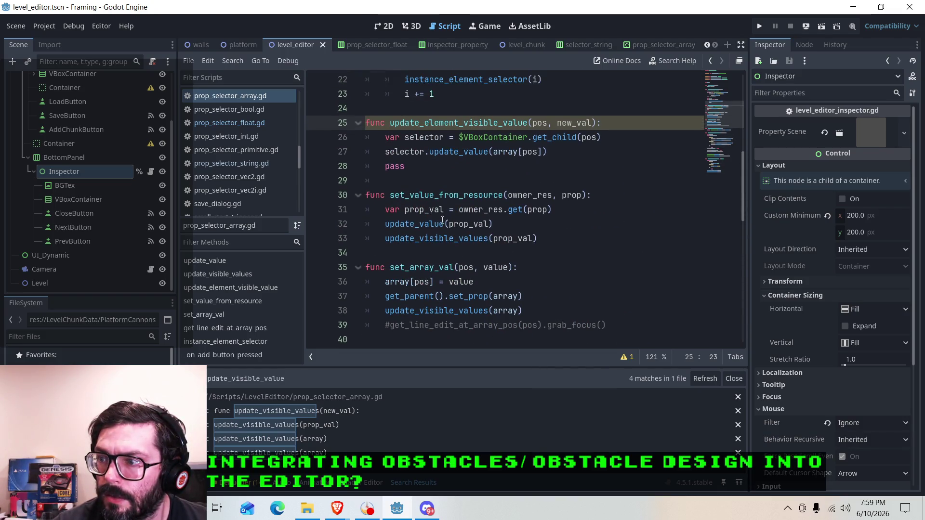
scroll(391, 234, "down", 2)
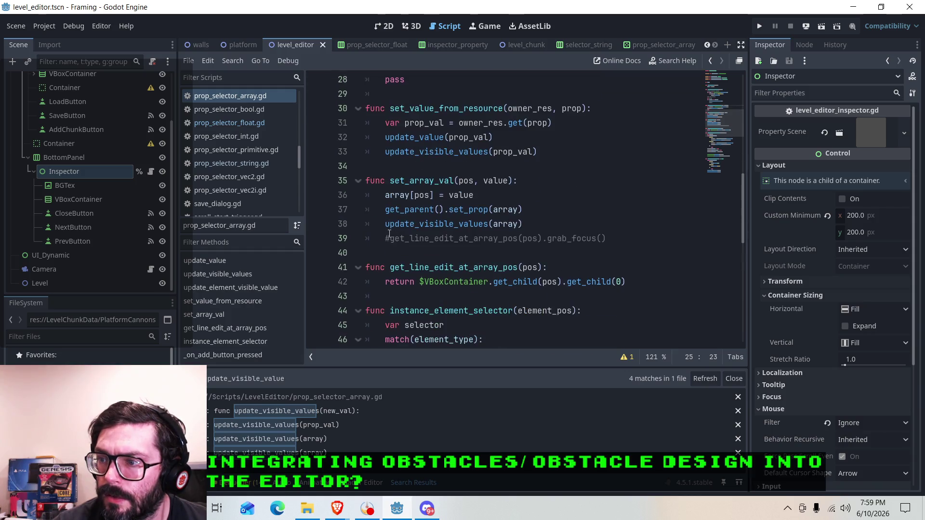
left_click(386, 225)
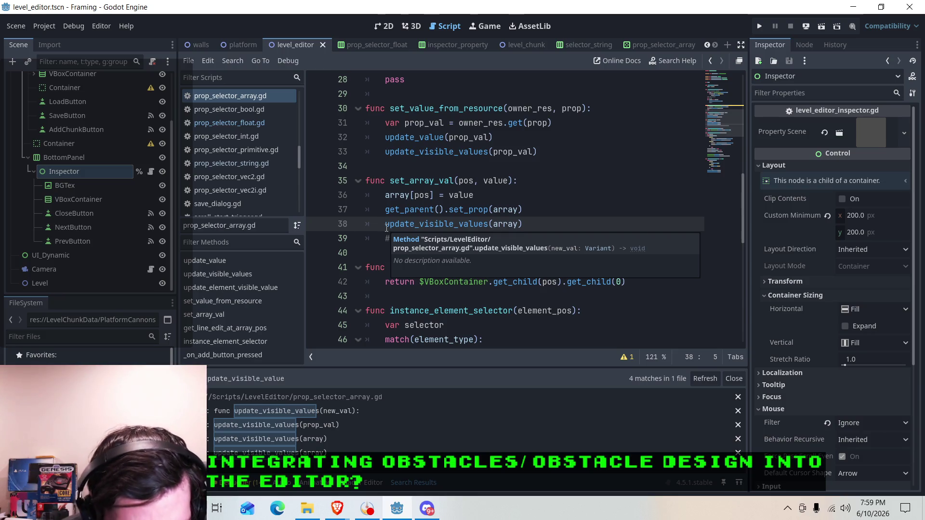
key("ctrl+k")
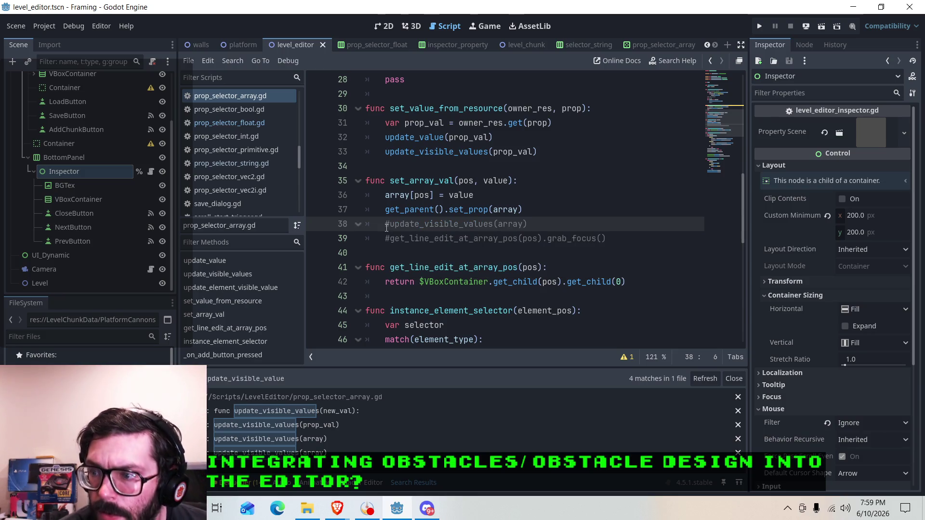
Step: Delete the get_line_edit_at_array_pos helper function
left_click(545, 223)
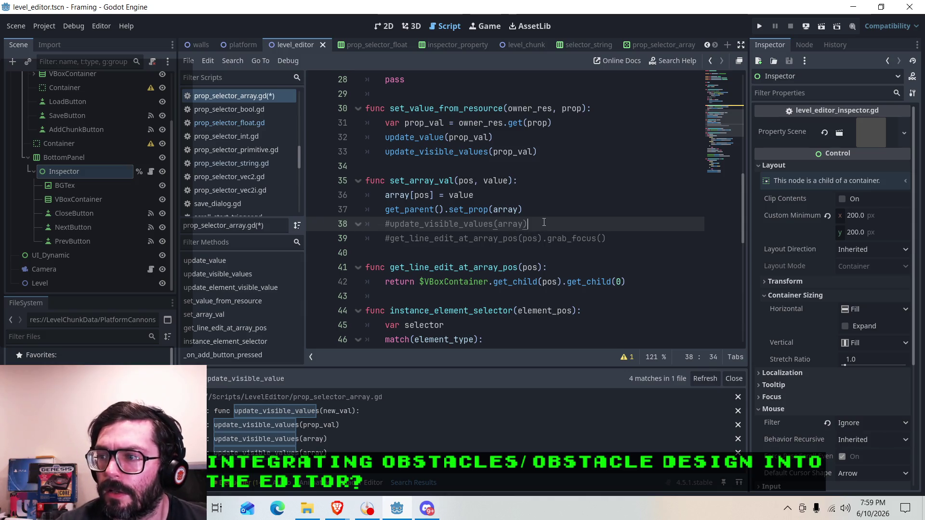
scroll(530, 222, "up", 2)
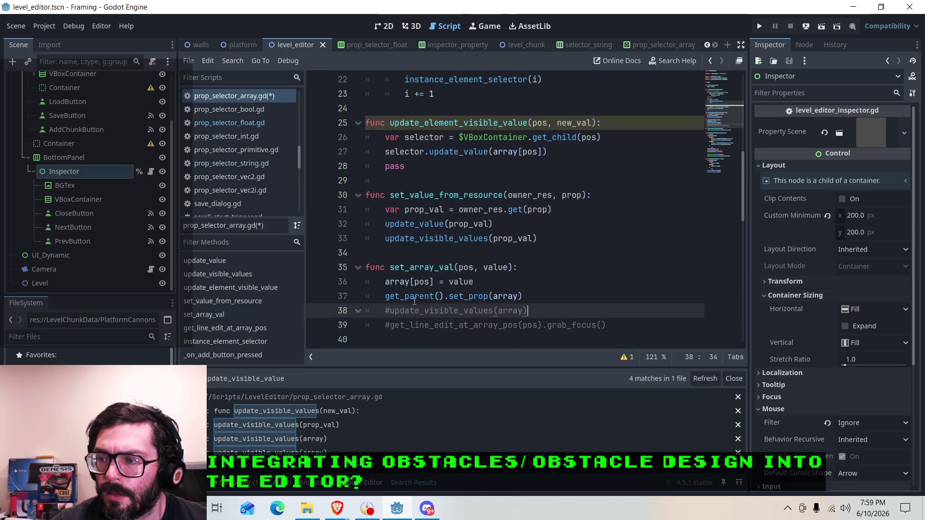
scroll(557, 253, "down", 2)
scroll(557, 253, "down", 1)
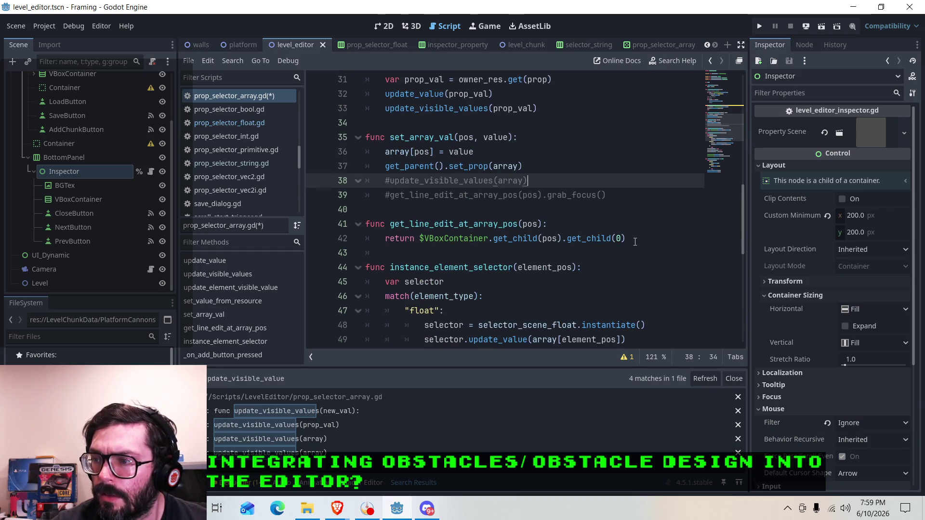
left_click_drag(635, 242, 358, 227)
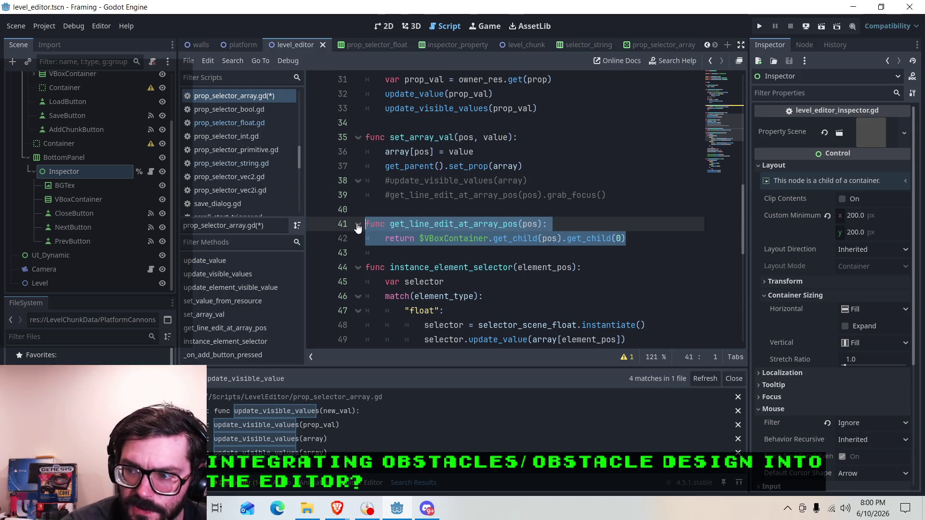
key("Delete")
key("Delete")
key("Delete")
Step: Delete the commented grab_focus line and the leftover pass statement
left_click(620, 189)
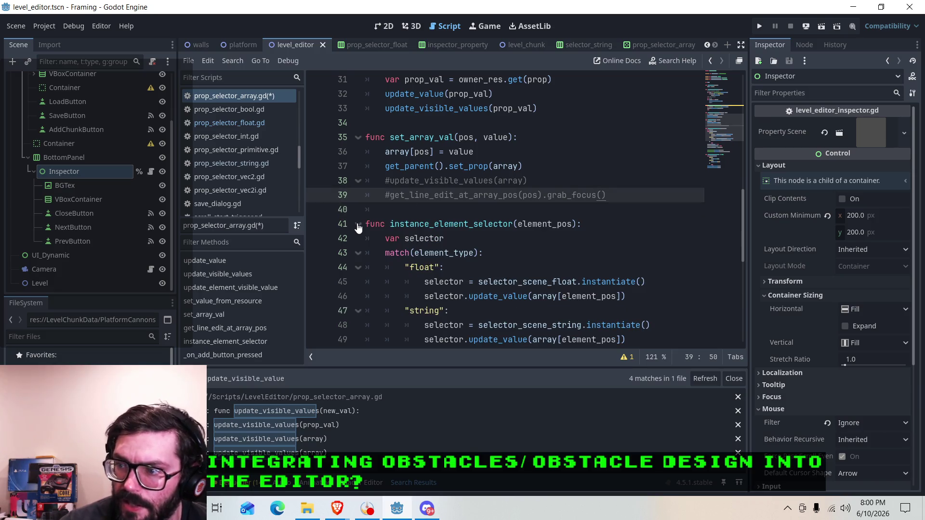
left_click_drag(621, 189, 388, 196)
key("BackSpace")
key("BackSpace")
key("BackSpace")
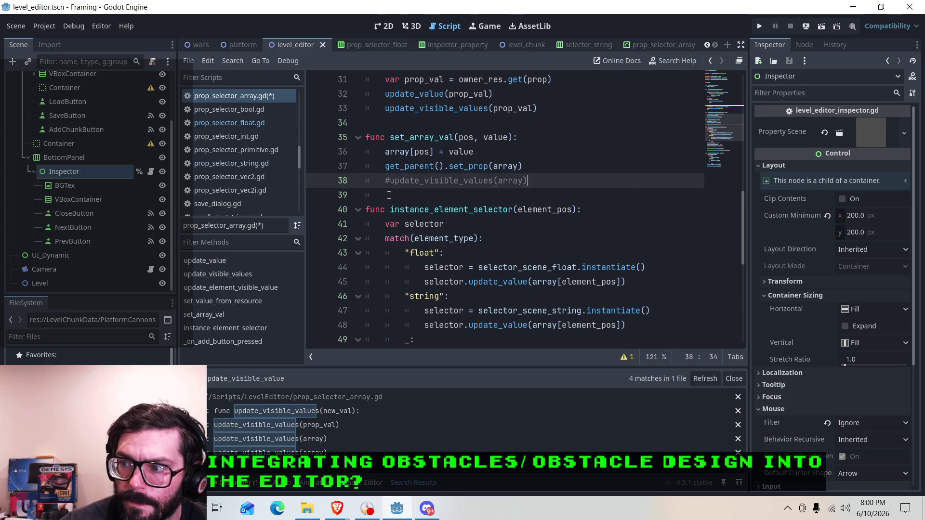
scroll(491, 168, "up", 3)
left_click(454, 169)
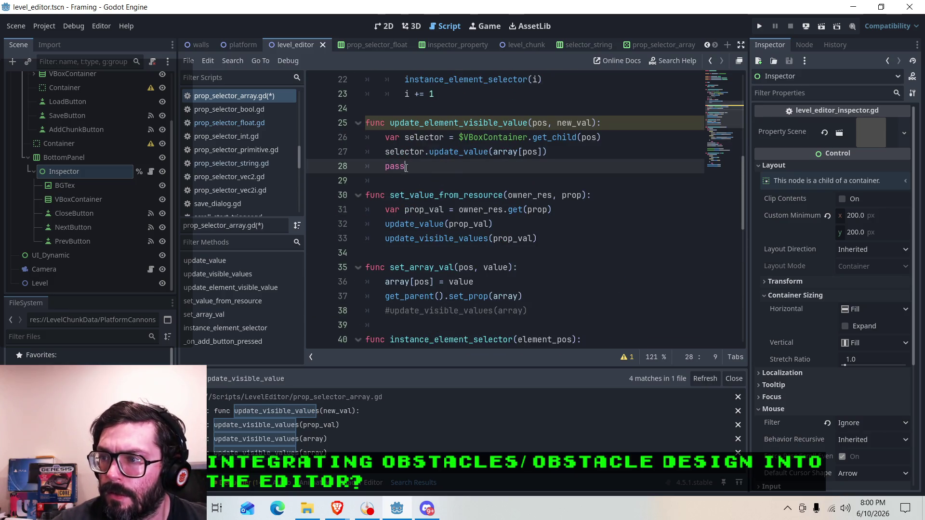
left_click_drag(406, 167, 363, 167)
key("BackSpace")
key("BackSpace")
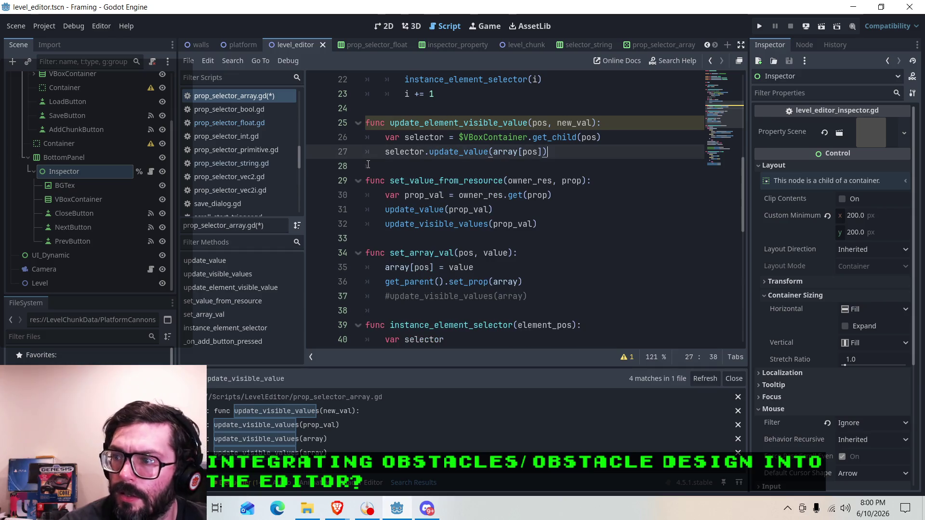
Step: Copy the update_element_visible_value function signature
scroll(467, 110, "up", 1)
left_click_drag(391, 167, 597, 166)
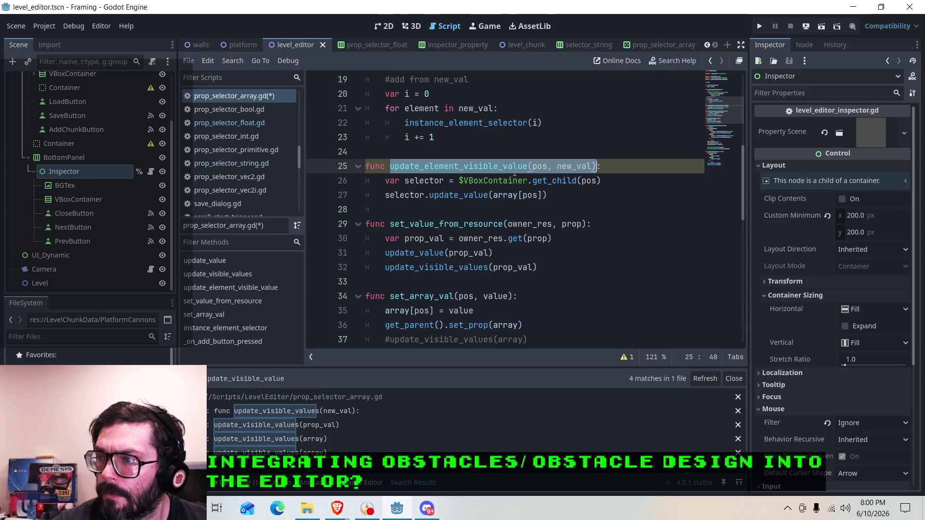
right_click(487, 169)
left_click(498, 240)
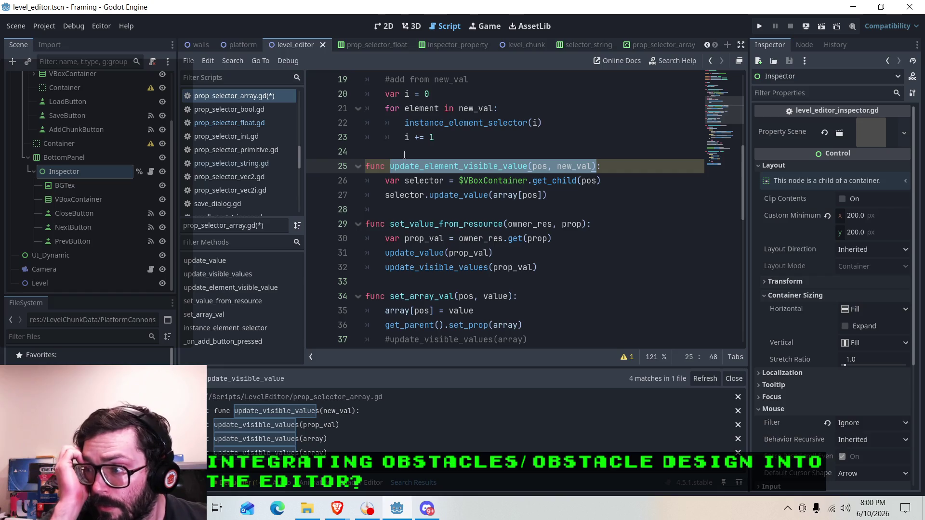
Step: In prop_selector_float.gd, paste the call below set_array_val, prefixed with array_selector
left_click(241, 124)
scroll(453, 213, "down", 2)
left_click(453, 211)
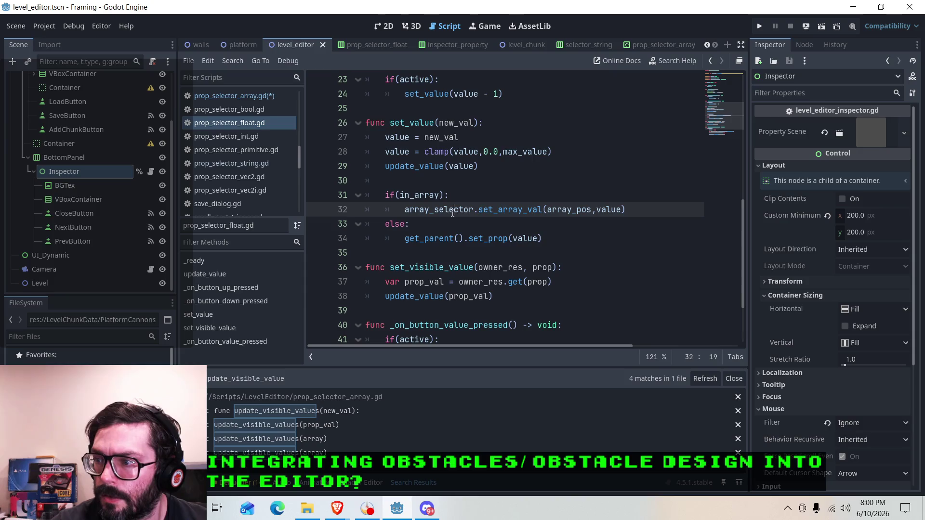
left_click(632, 205)
key("Return")
key("ctrl+v")
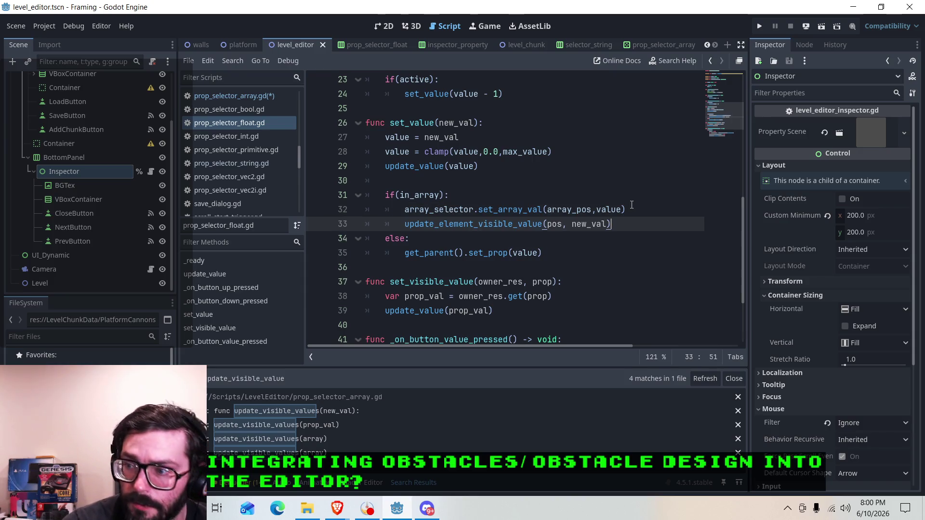
left_click(405, 224)
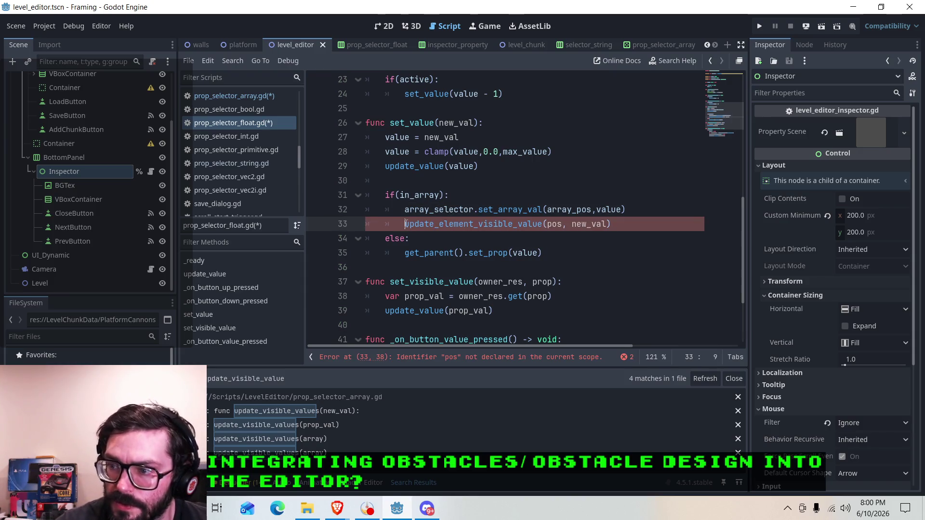
type("array_selector,")
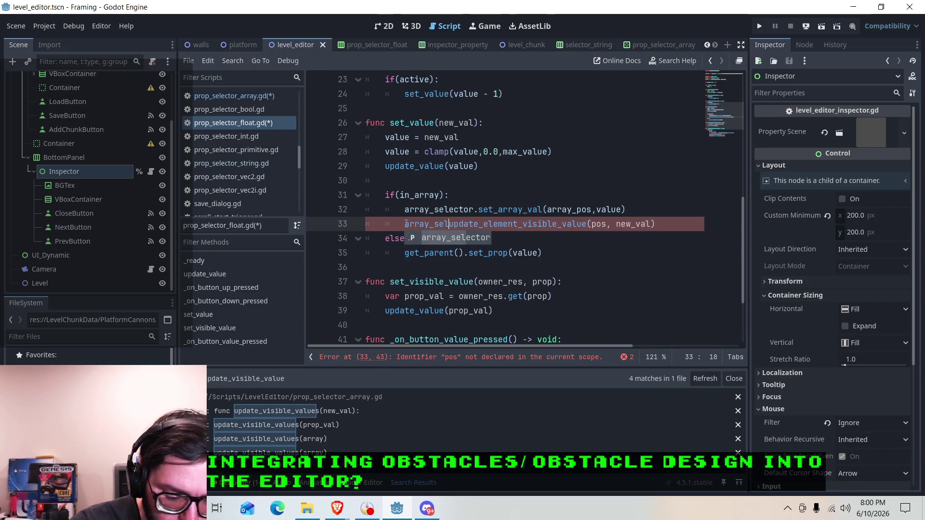
key("BackSpace")
type(".")
key("Escape")
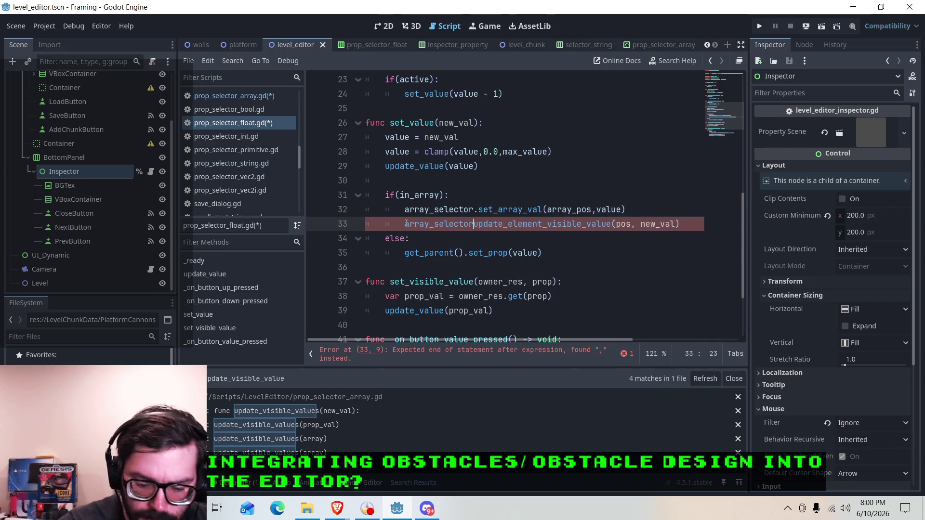
Step: Change the call's arguments to array_pos and value, save, and open prop_selector_string.gd
left_click(522, 224)
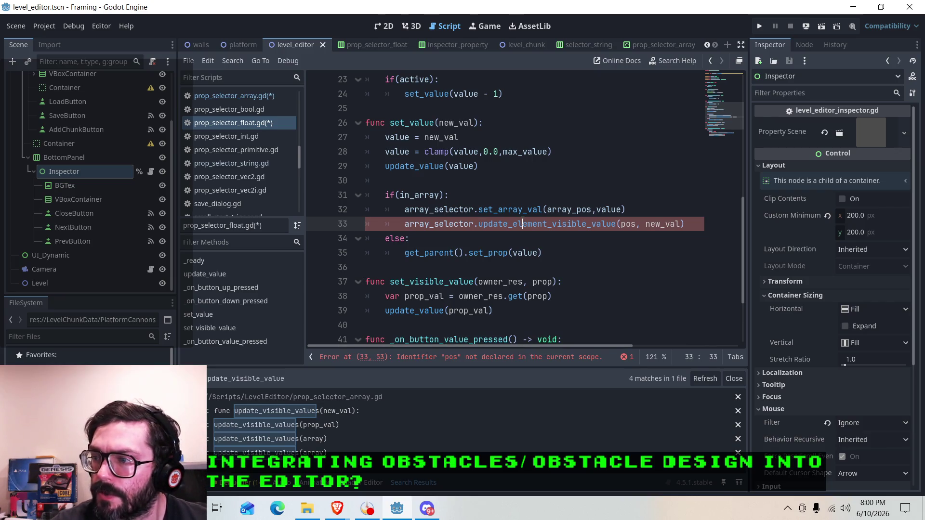
left_click(622, 224)
type("array_")
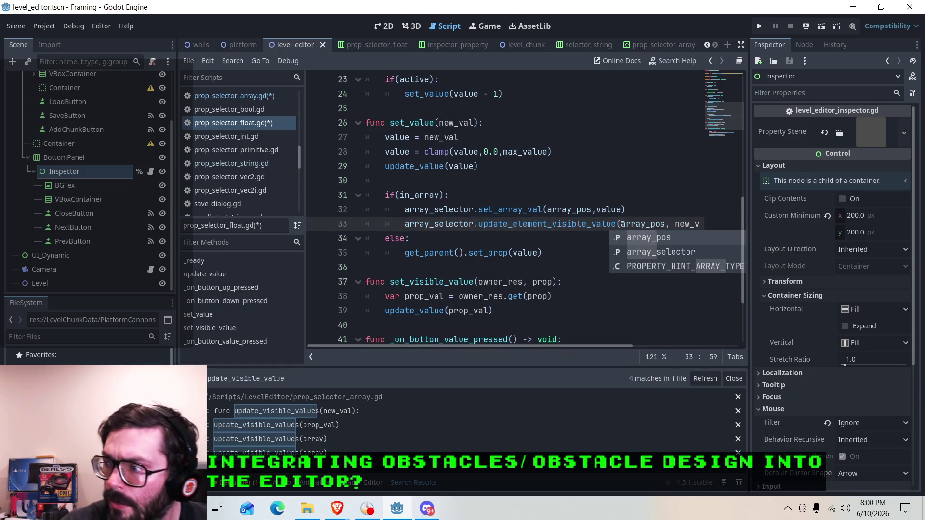
key("Escape")
left_click_drag(591, 347, 675, 347)
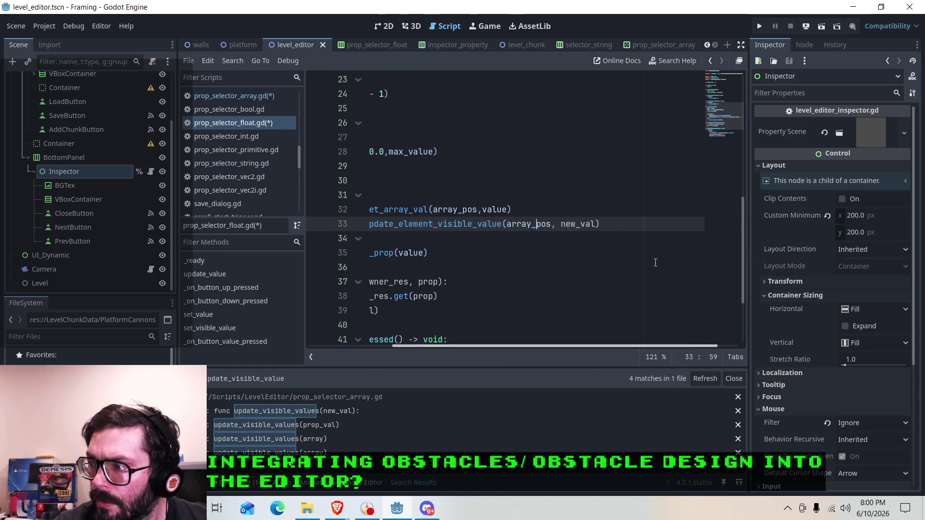
left_click_drag(598, 223, 556, 225)
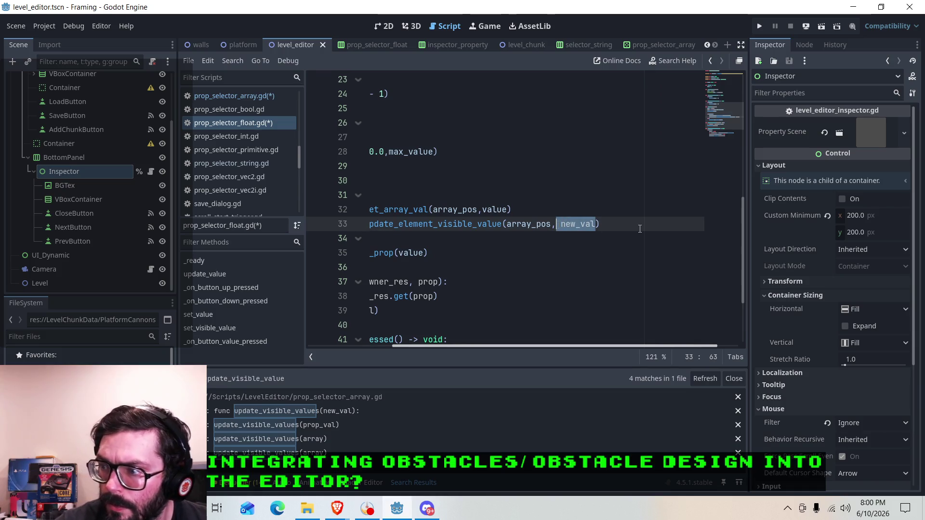
type("value")
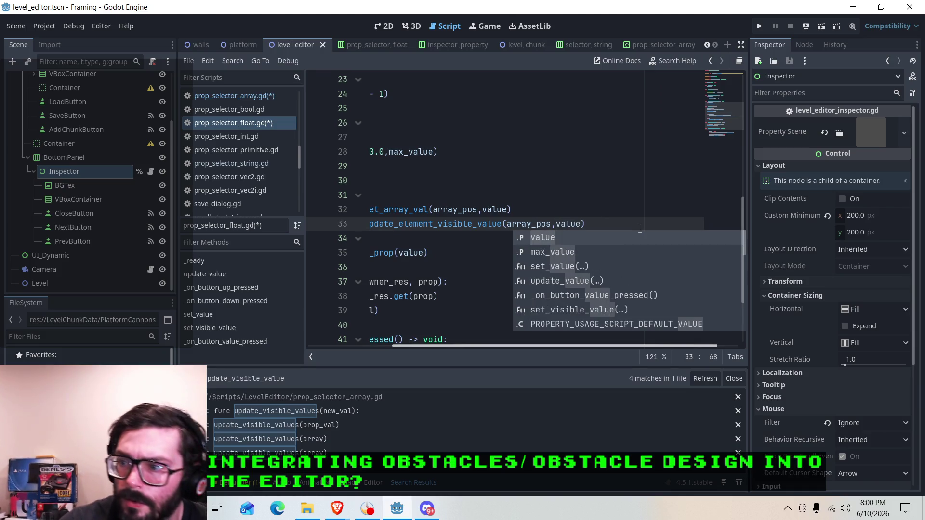
left_click(510, 210)
left_click_drag(523, 347, 423, 347)
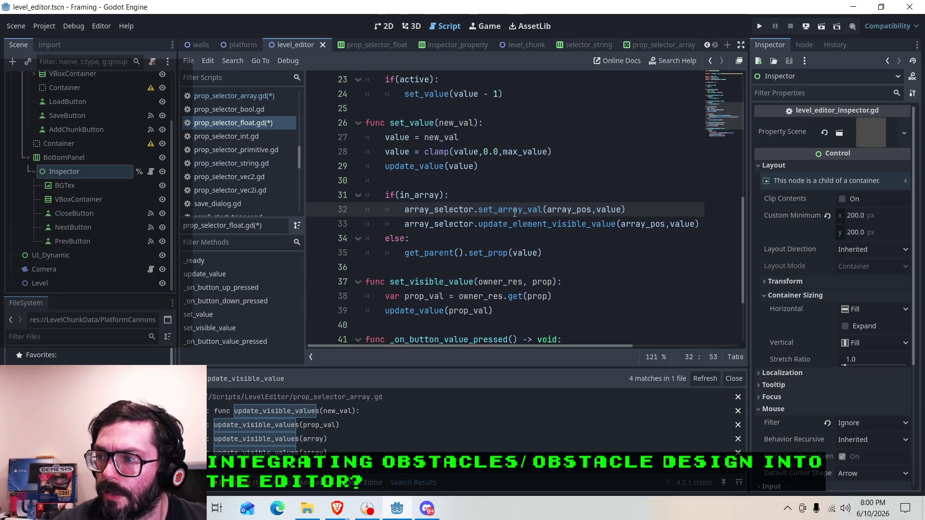
left_click(641, 224)
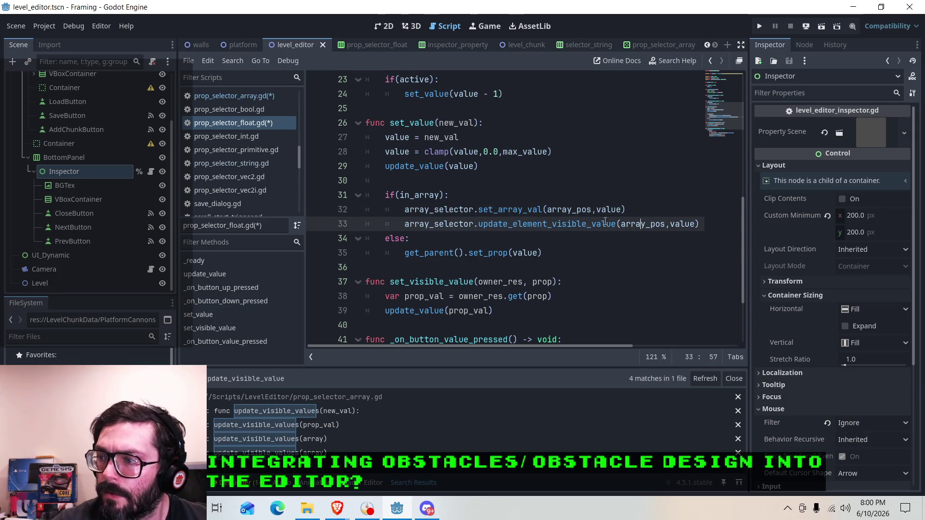
key("ctrl+s")
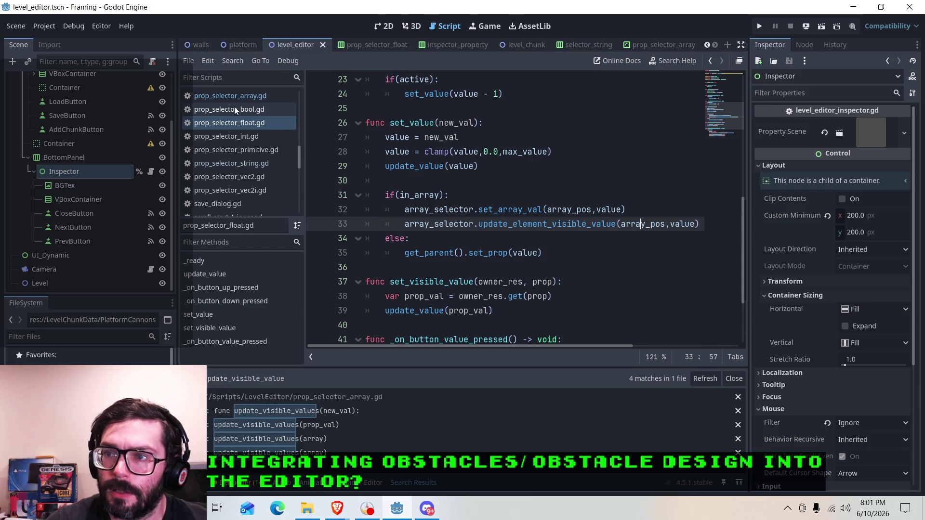
left_click(238, 163)
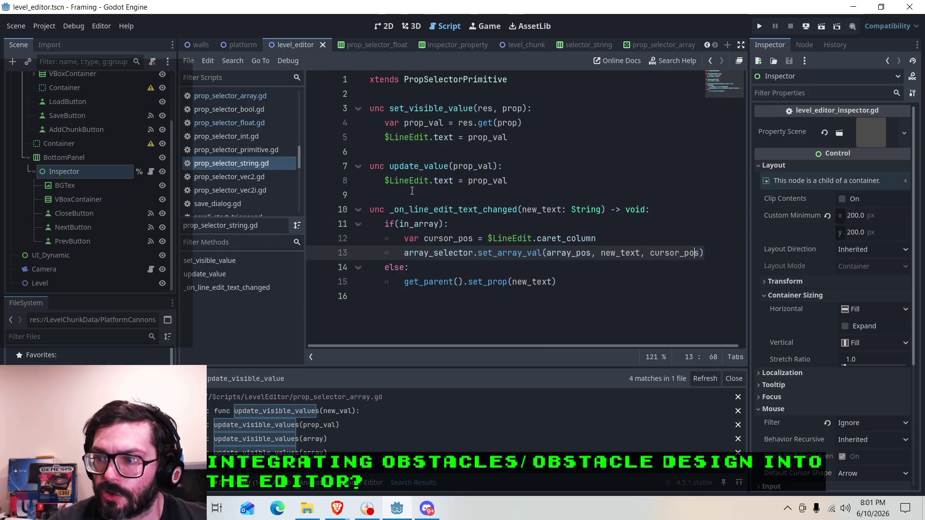
Step: Remove ', cursor_pos' from line 13 and the cursor_pos line, save, then open prop_selector_array.gd
left_click(518, 253)
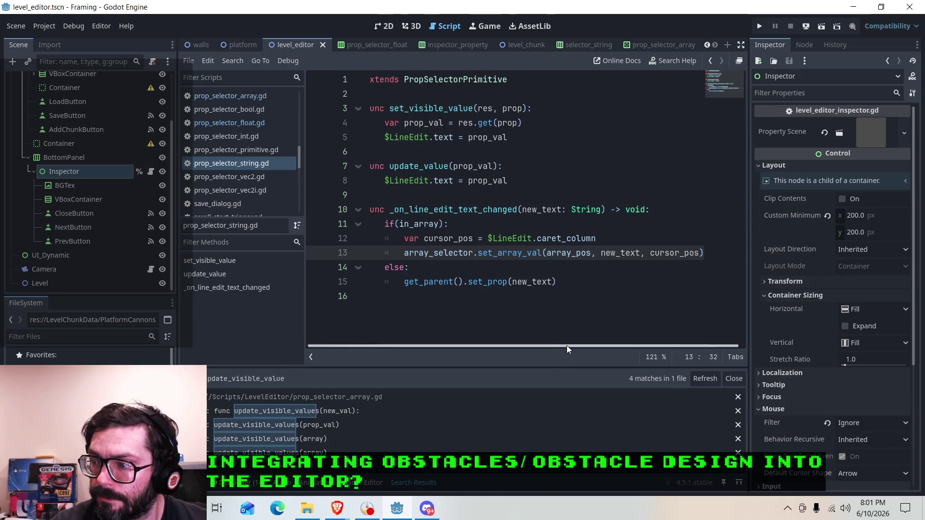
mouse_move(699, 253)
left_mouse_down()
mouse_move(637, 253)
mouse_move(702, 253)
left_mouse_up()
key("BackSpace")
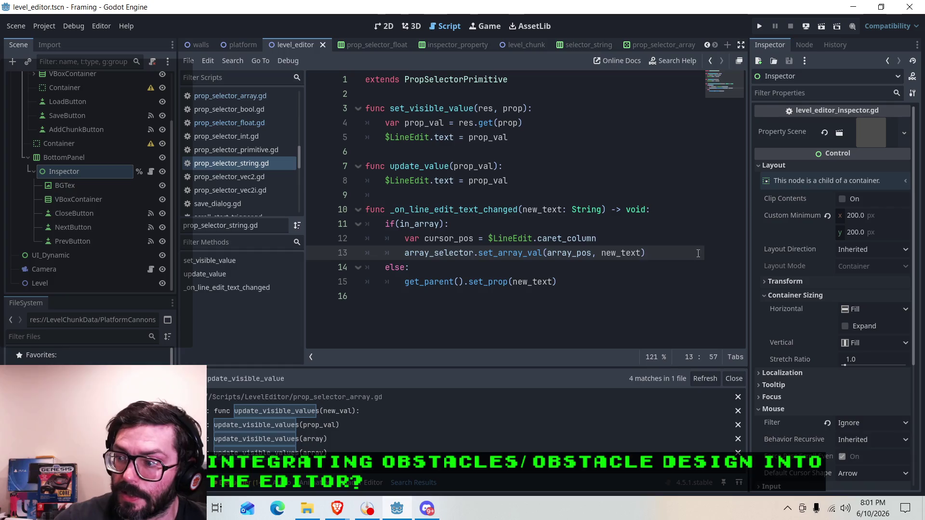
left_click_drag(597, 239, 405, 238)
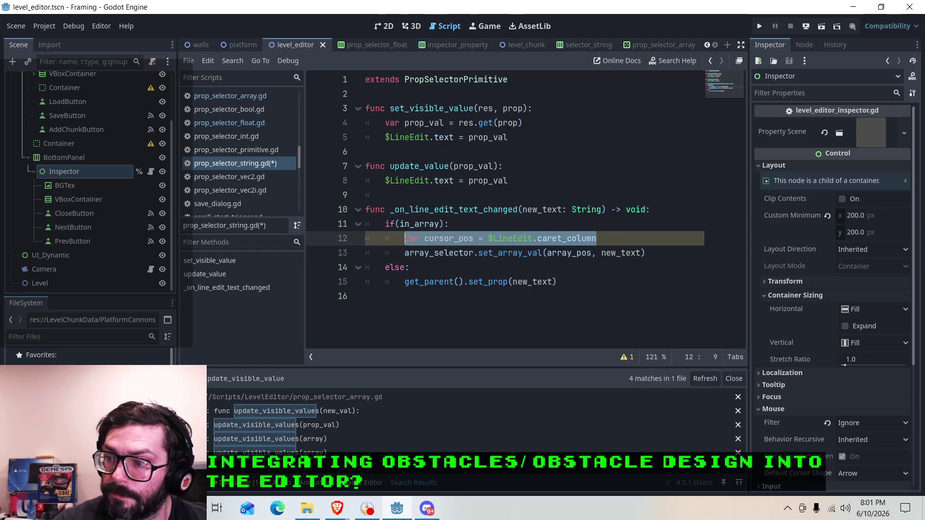
key("BackSpace")
key("BackSpace")
key("BackSpace")
key("ctrl+s")
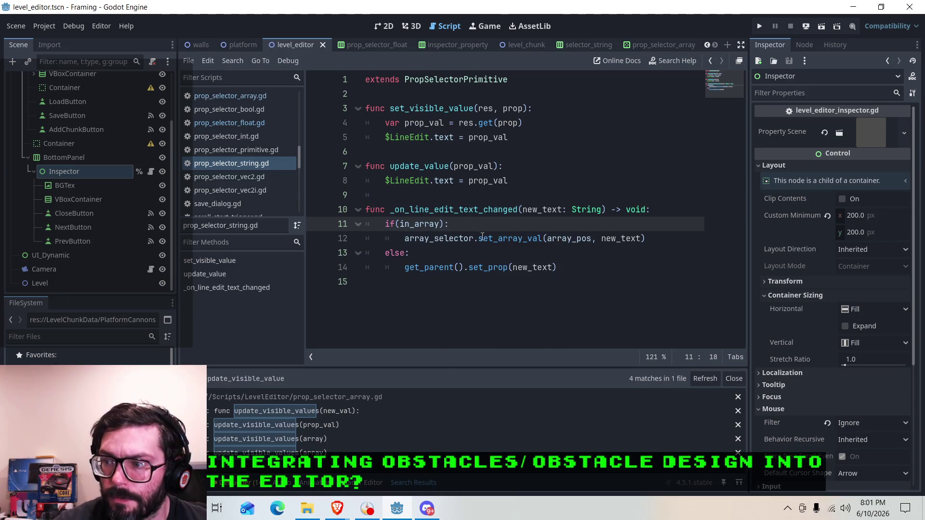
left_click(508, 239)
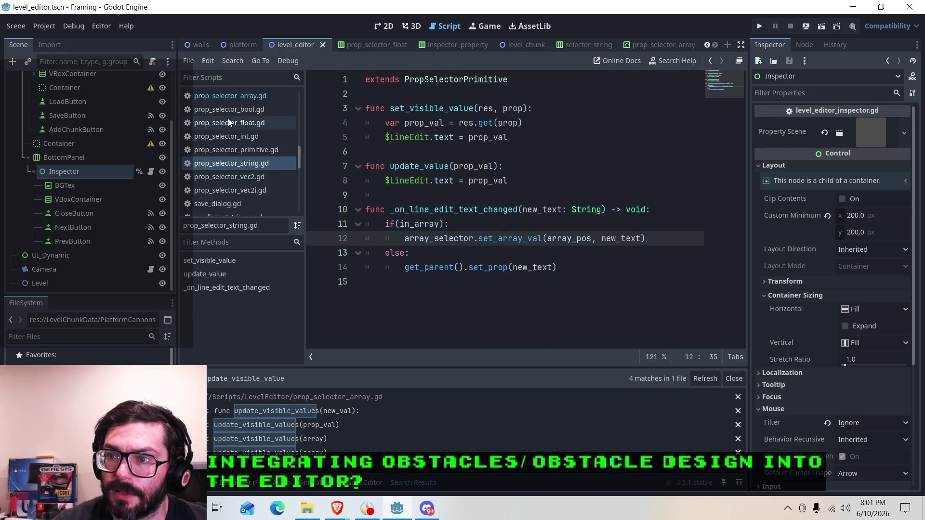
left_click(234, 96)
Step: Review set_array_val's set_prop call in prop_selector_array.gd, then run the project
left_click(411, 238)
scroll(418, 235, "down", 2)
left_click(440, 225)
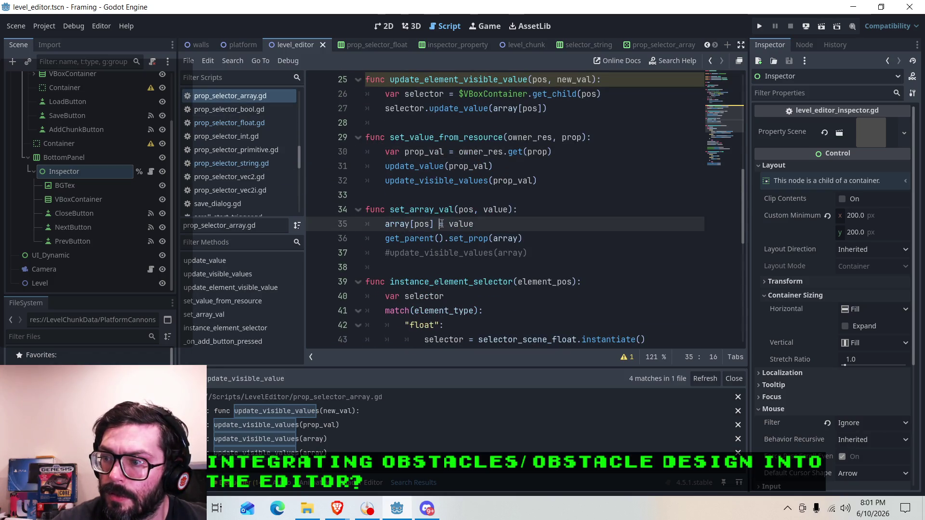
left_click(392, 240)
left_click_drag(391, 239, 495, 238)
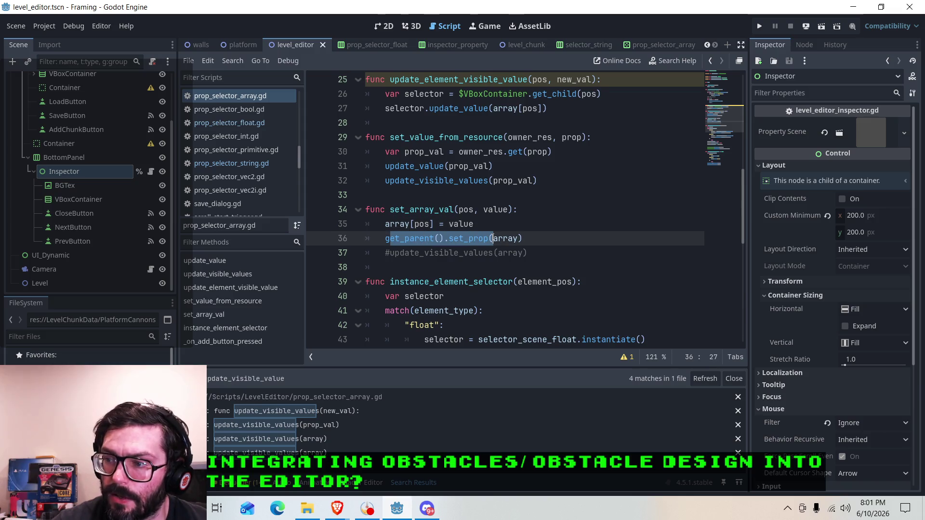
left_click(509, 238)
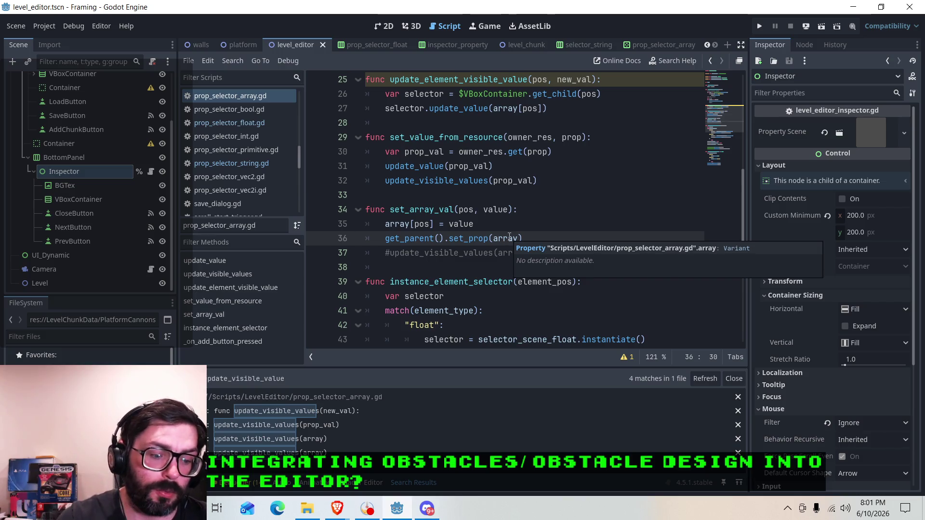
left_click(530, 210)
left_click(822, 27)
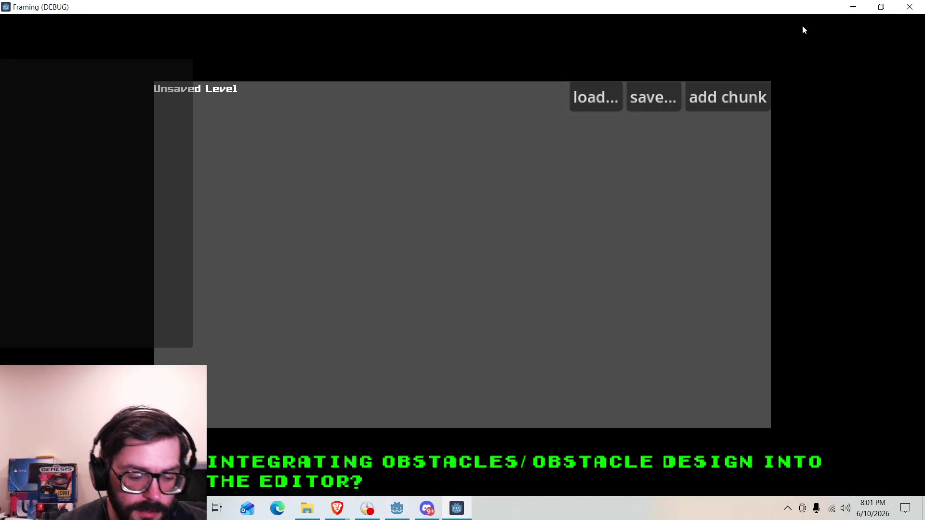
Step: Add a chunk to the level and add an entry to its obstacles_spawn list
left_click(728, 97)
left_click(411, 266)
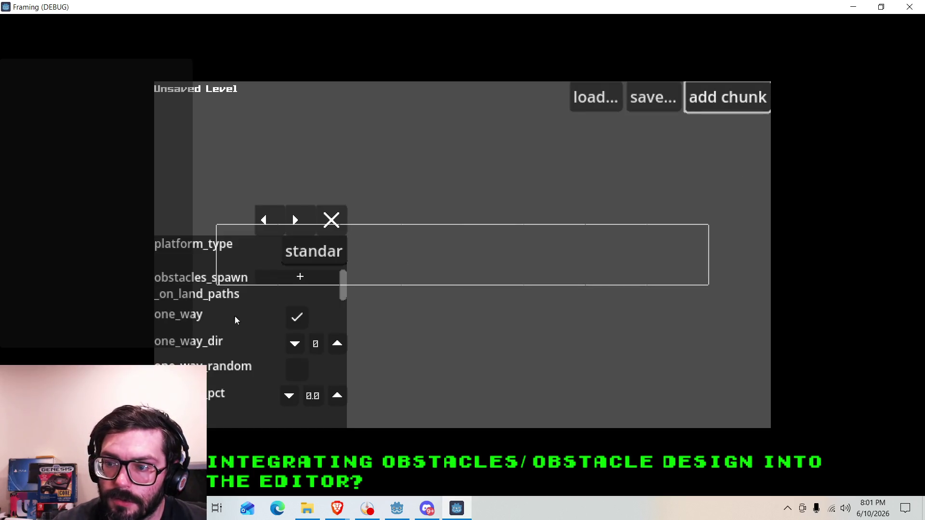
left_click(295, 276)
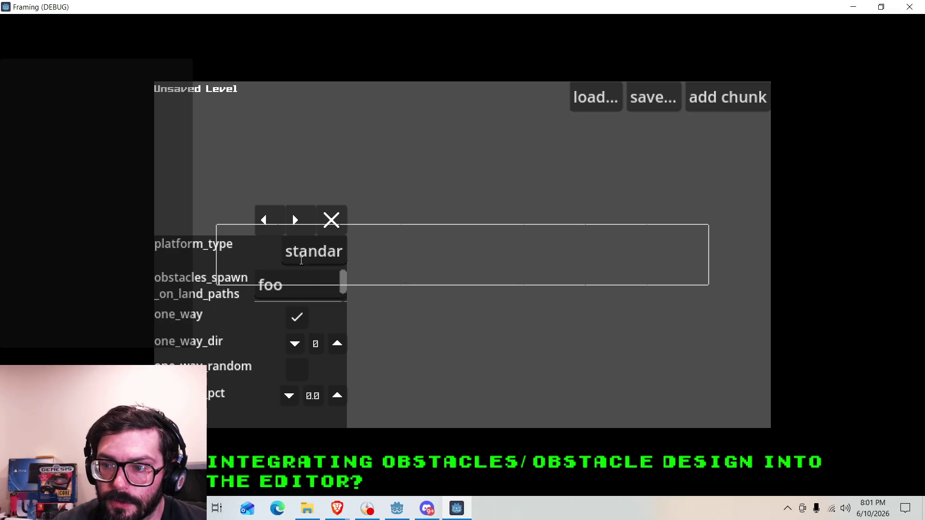
Step: Edit the new entry's text from foo to foroba and return to the Godot editor
left_click(327, 286)
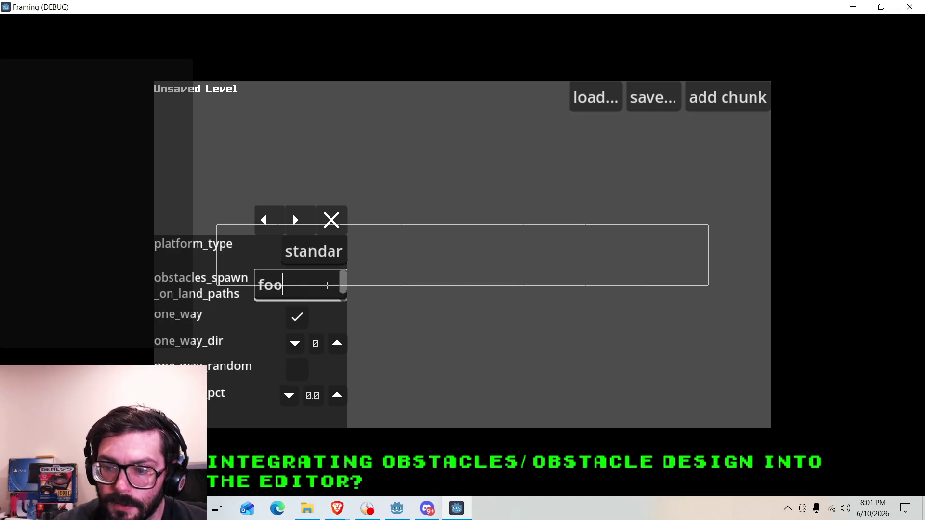
type("b")
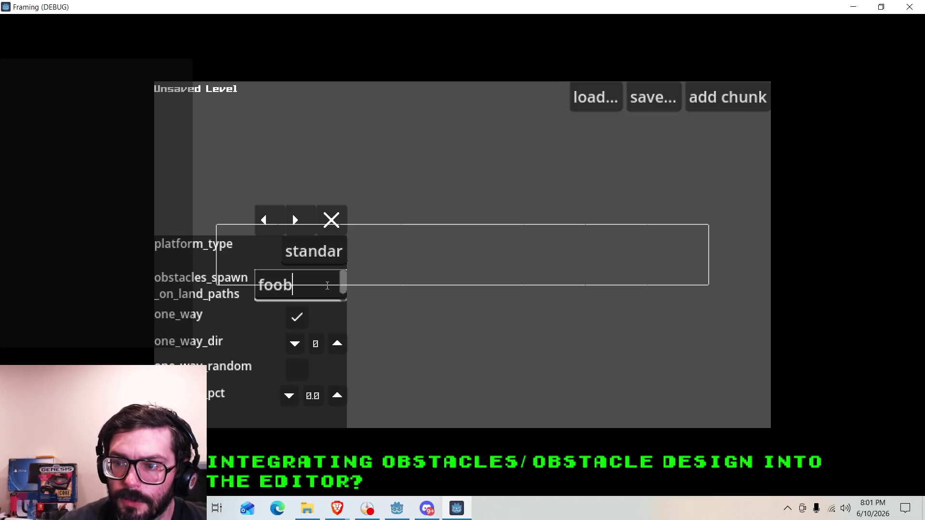
key("Return")
key("BackSpace")
type("a")
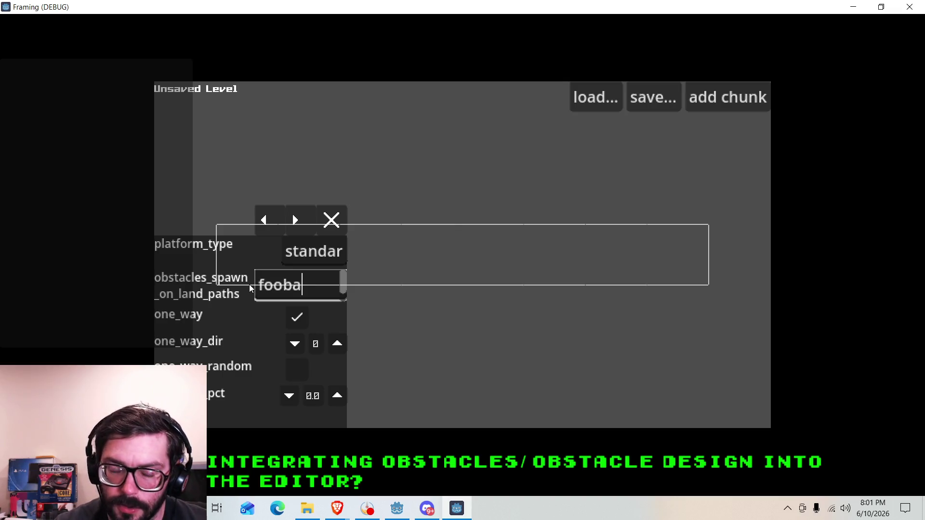
key("Left")
key("Left")
key("Left")
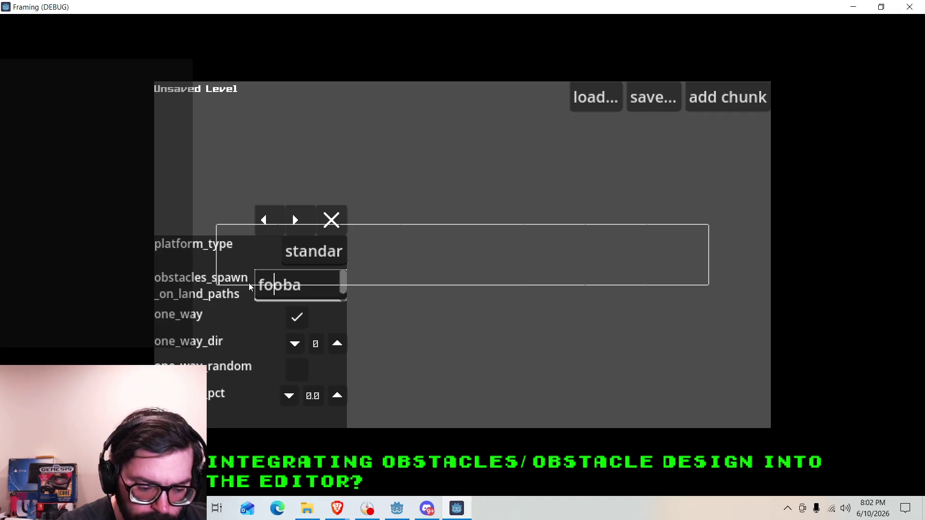
type("r")
key("Right")
key("Right")
key("Right")
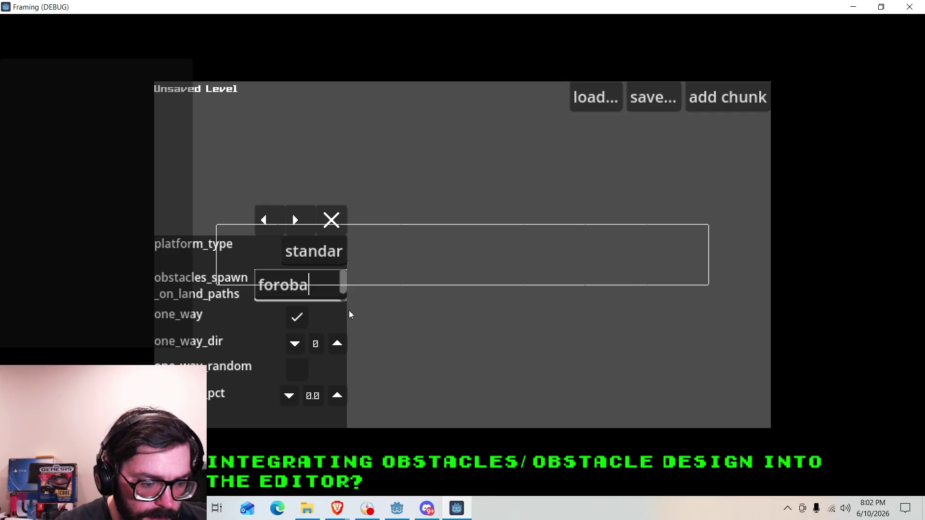
left_click(397, 512)
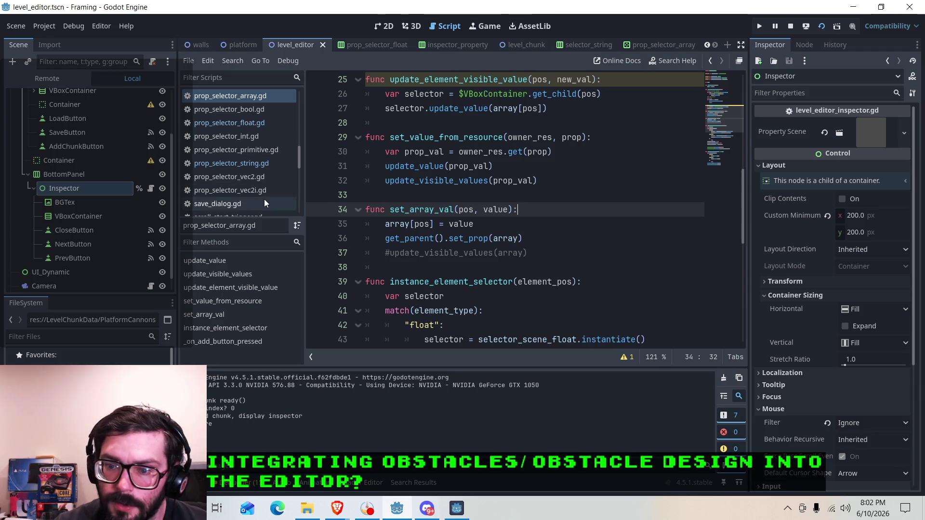
Step: Select chunk0.tres and confirm Obstacles Spawn On Land Paths element 0 reads foroba, then return to the game
scroll(86, 357, "down", 3)
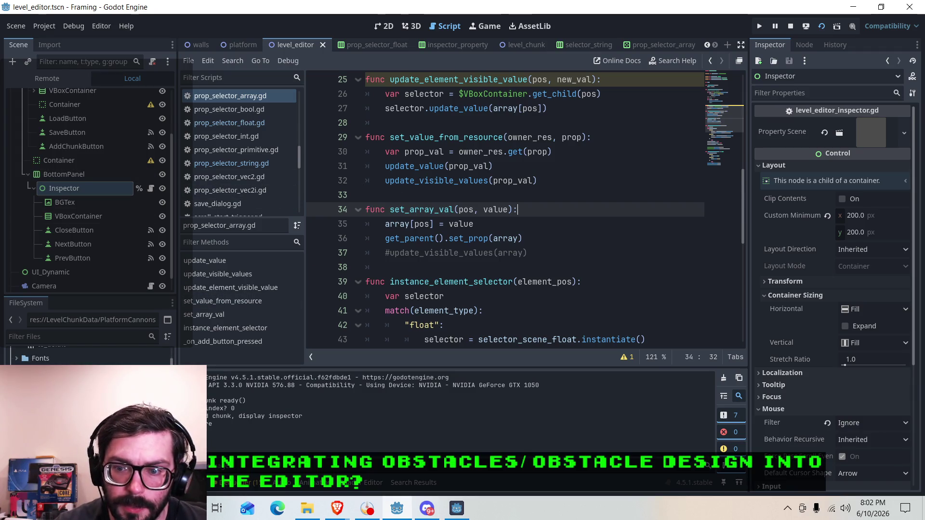
scroll(87, 357, "down", 2)
left_click(55, 351)
scroll(87, 357, "up", 3)
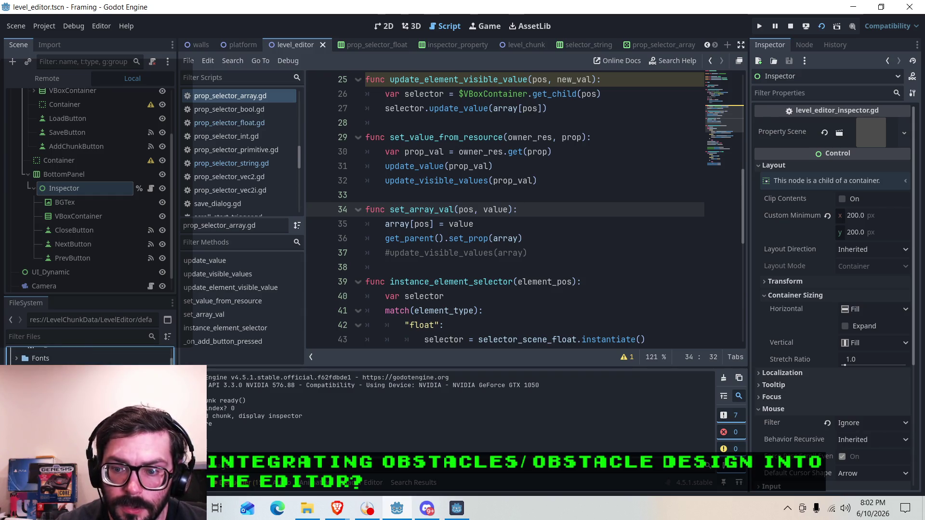
left_click(86, 289)
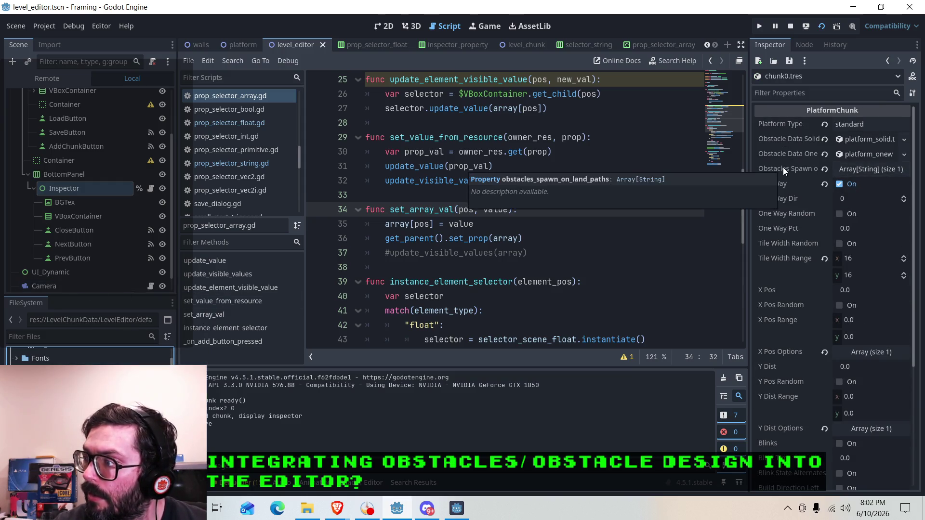
left_click(857, 169)
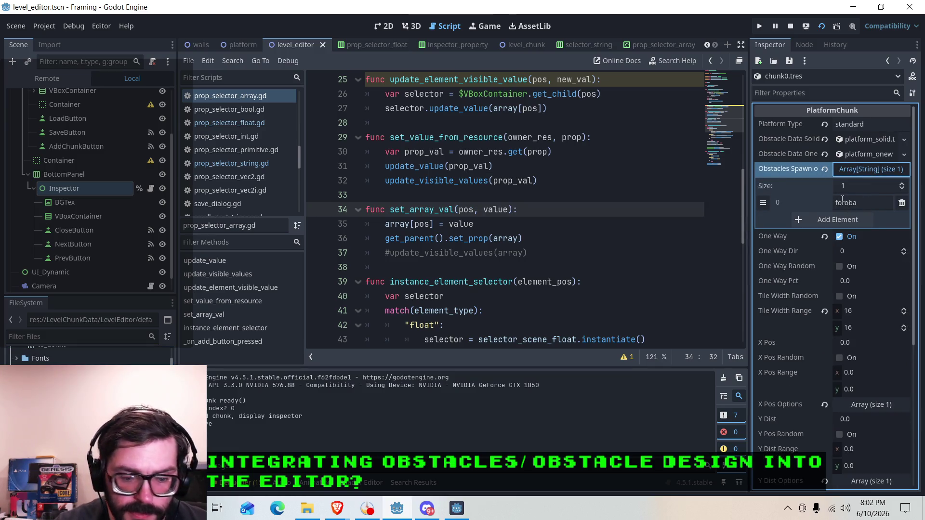
left_click(849, 169)
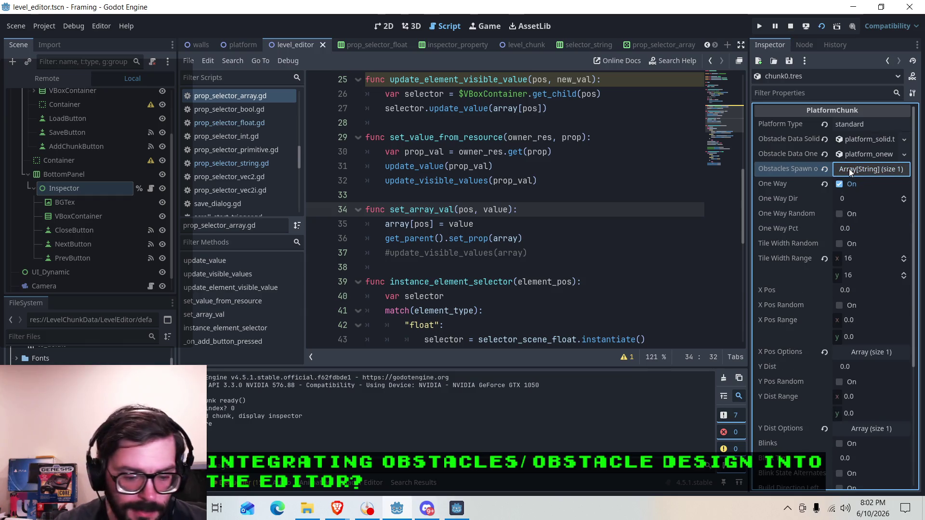
key("F5")
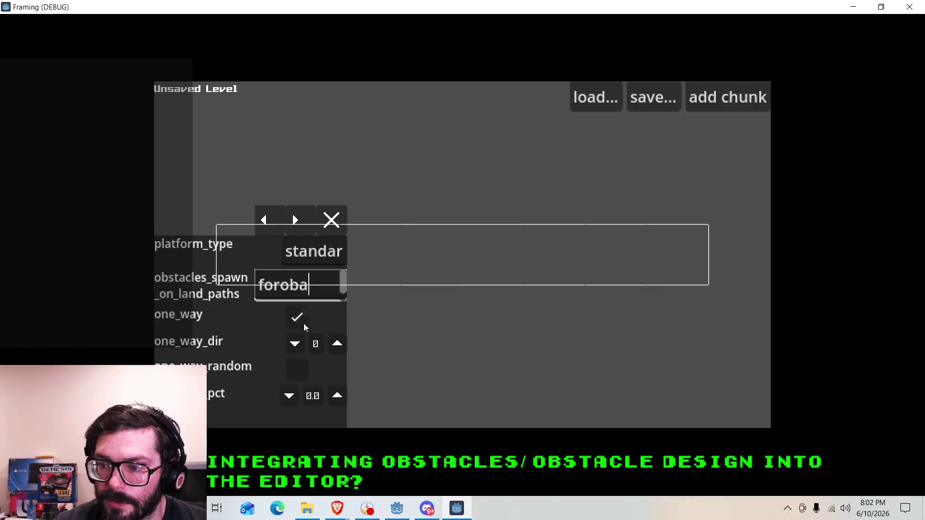
Step: Change the x_pos options value from -256.0 to 56.7 using the keypad, then return to the editor
left_click(300, 222)
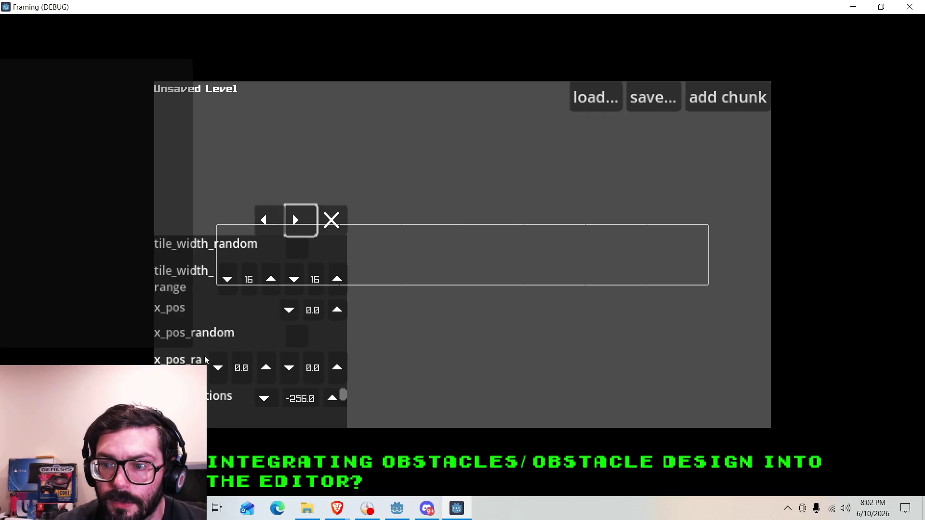
scroll(311, 400, "down", 1)
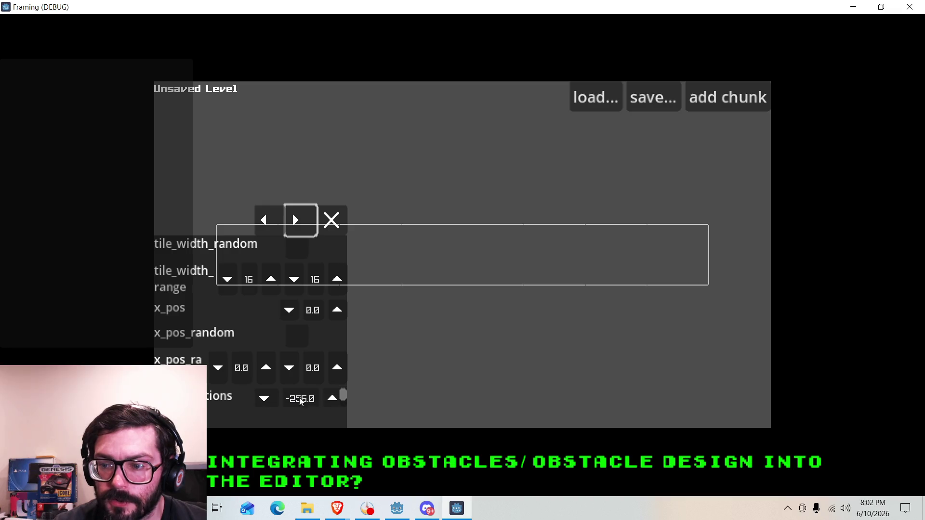
left_click(297, 394)
left_click(192, 318)
left_click(219, 318)
left_click(193, 386)
left_click(165, 285)
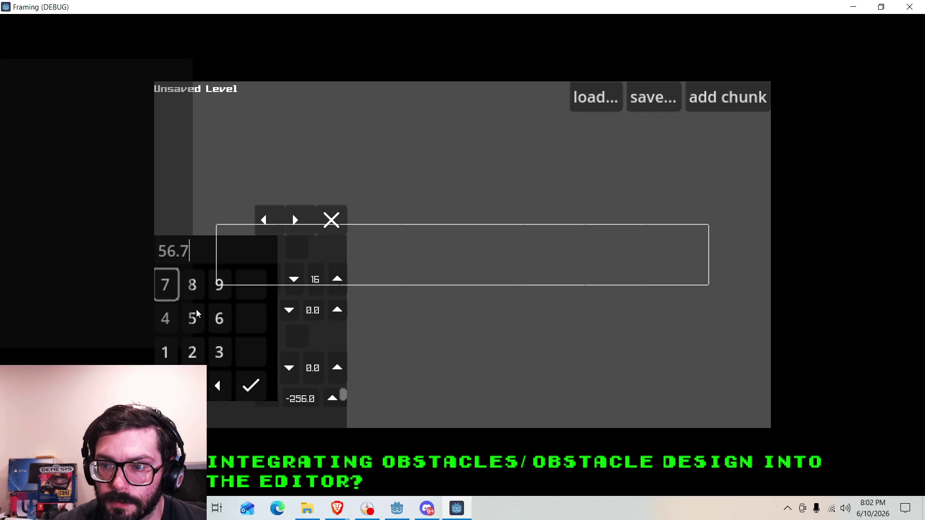
left_click(251, 386)
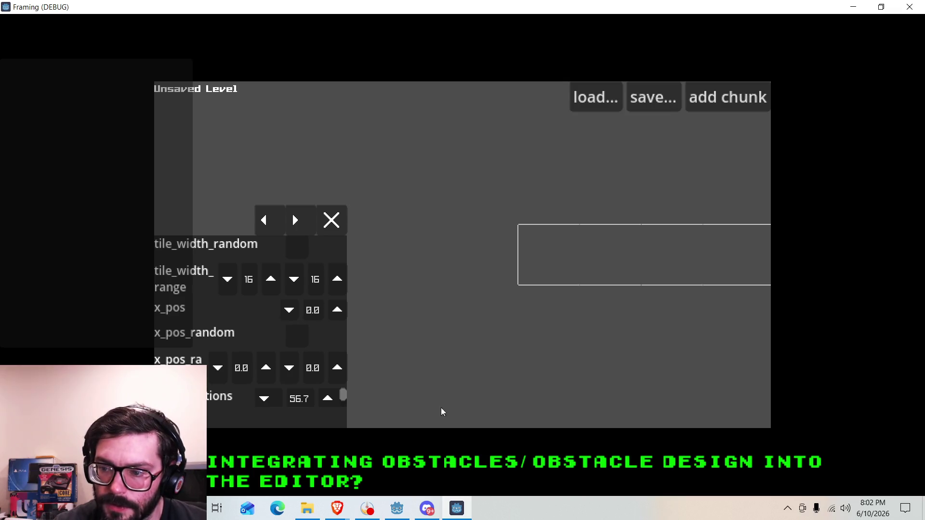
left_click(397, 508)
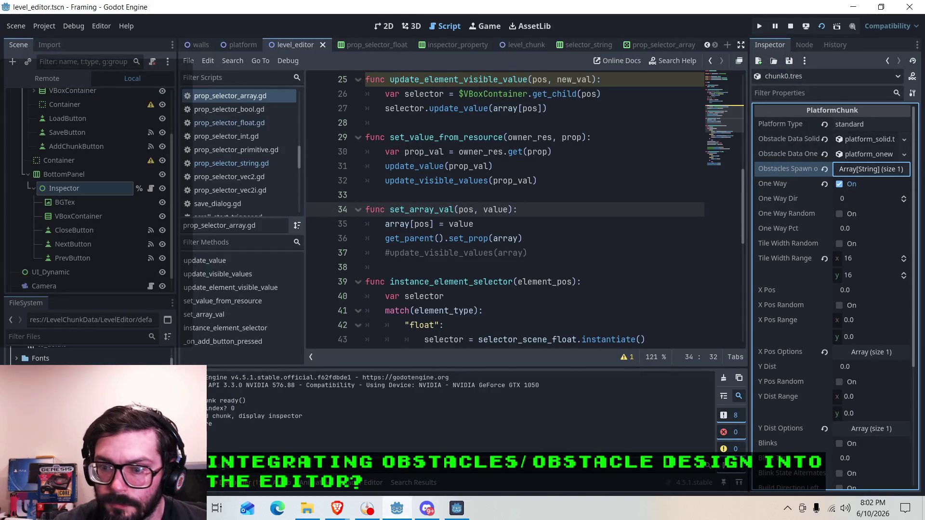
Step: Verify X Pos Options element 0 is 56.7 in the remote Inspector, then stop the game
right_click(32, 362)
key("Escape")
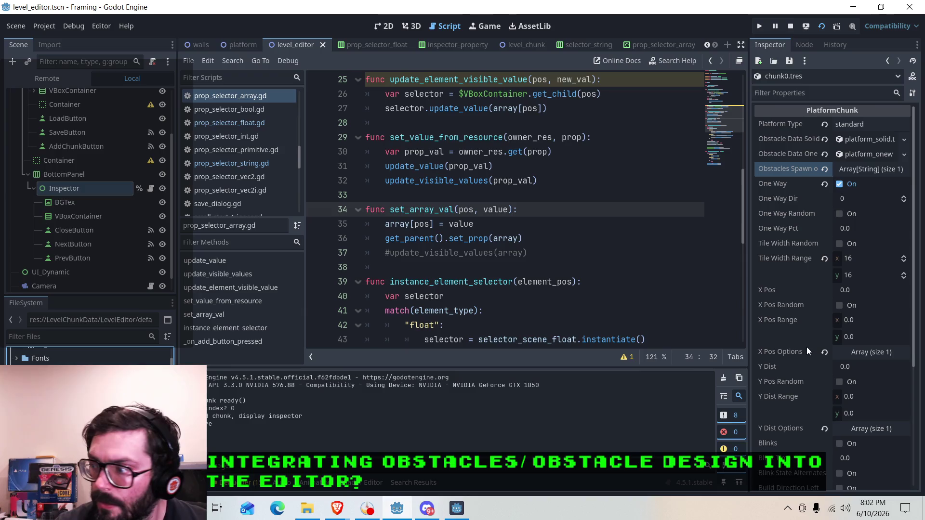
left_click(870, 352)
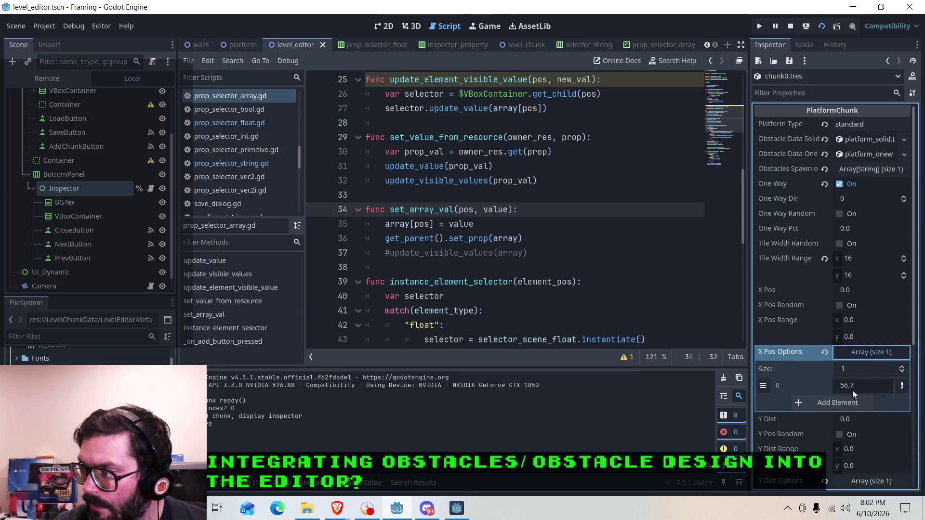
left_click(866, 354)
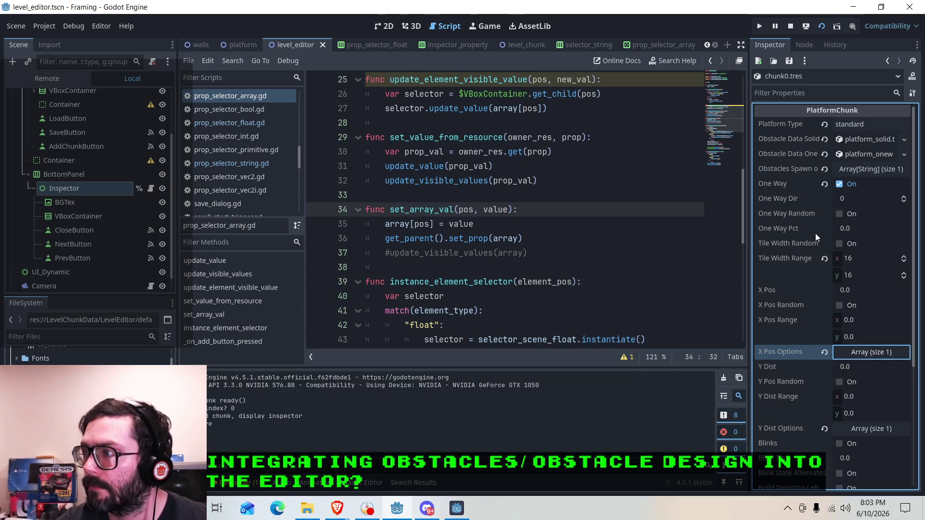
left_click(791, 26)
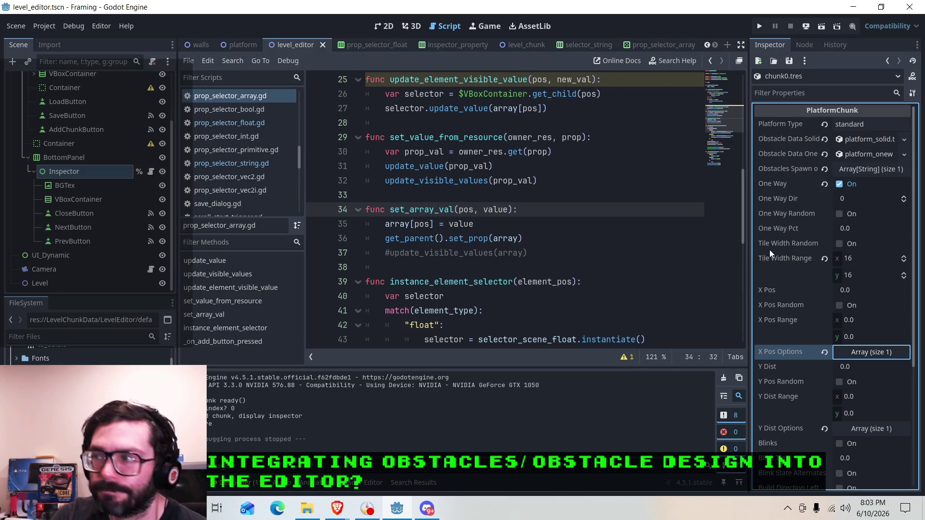
Step: Glance at the prop_selector_array scene, return to level_editor, and scroll through the array selector code
left_click(643, 43)
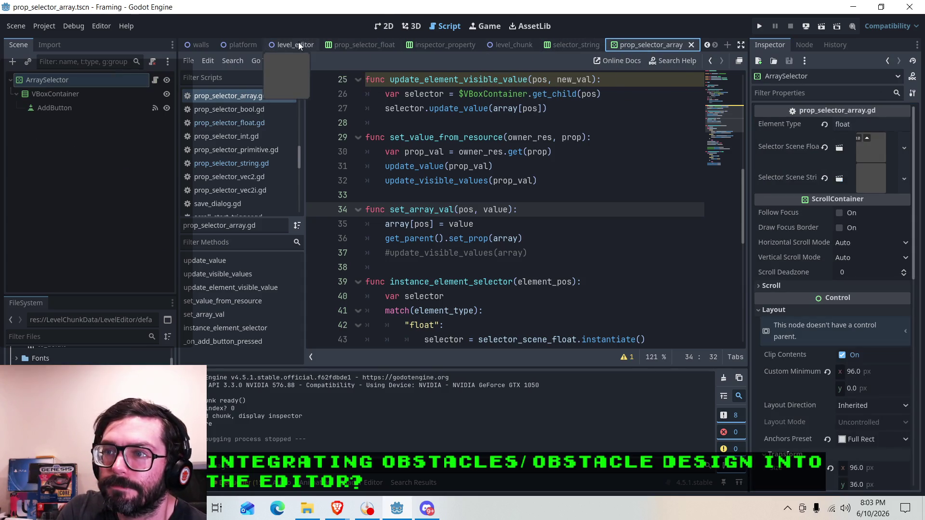
left_click(299, 42)
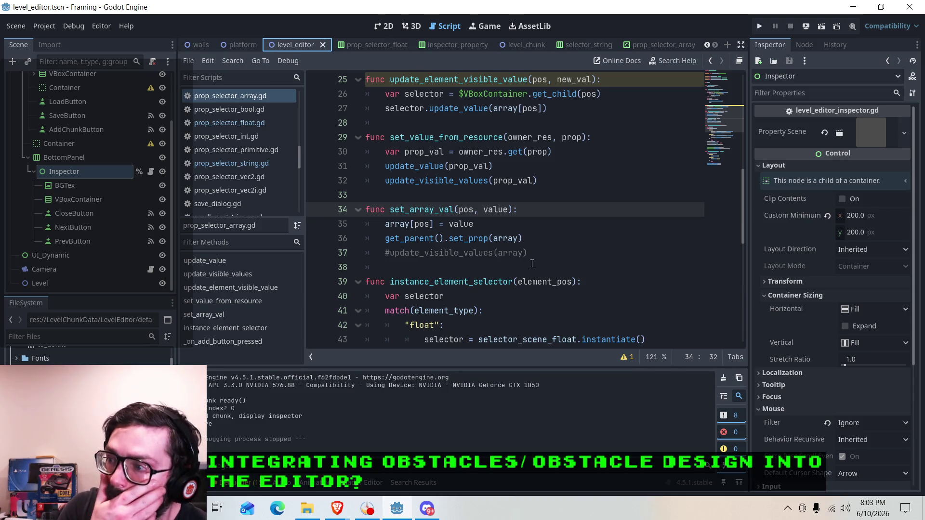
scroll(539, 238, "down", 2)
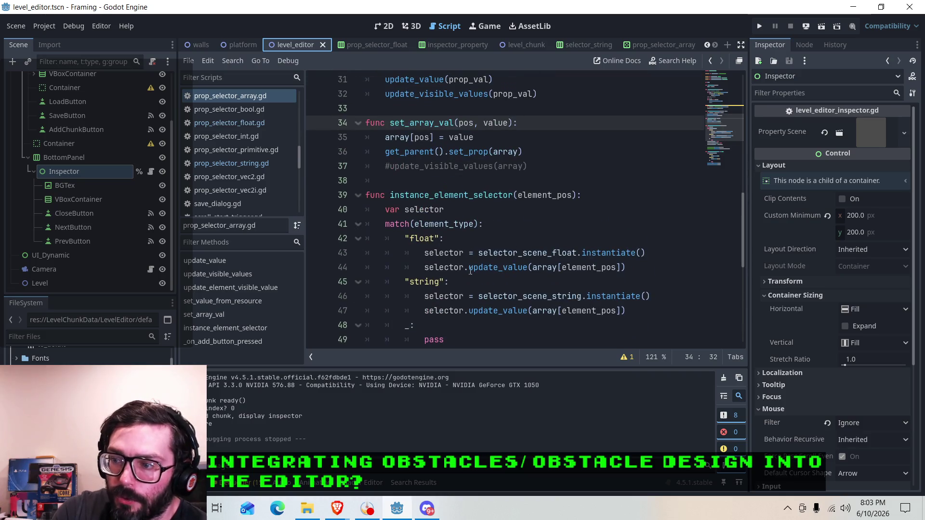
scroll(833, 302, "down", 3)
scroll(831, 298, "up", 3)
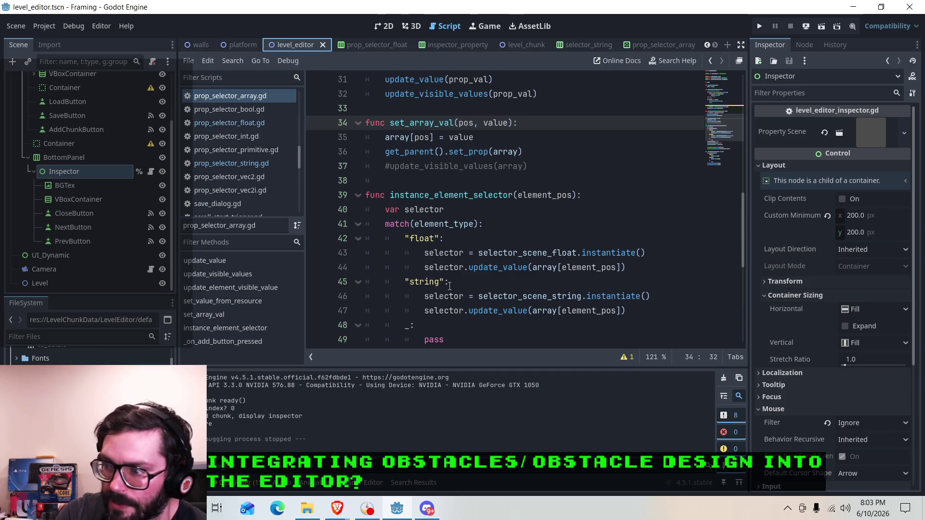
Step: Compare prop_selector_string.gd with prop_selector_array.gd, then show the level_editor scene on the 2D canvas
mouse_move(500, 259)
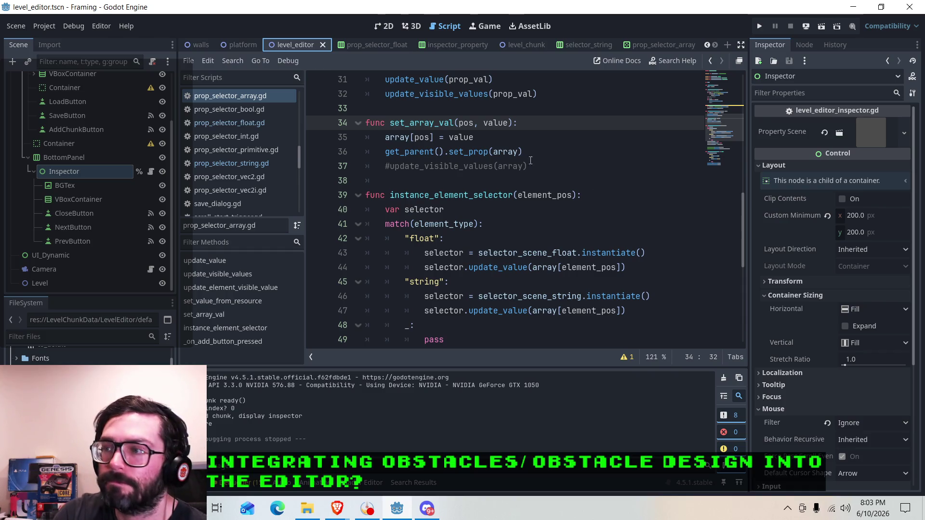
left_click(231, 164)
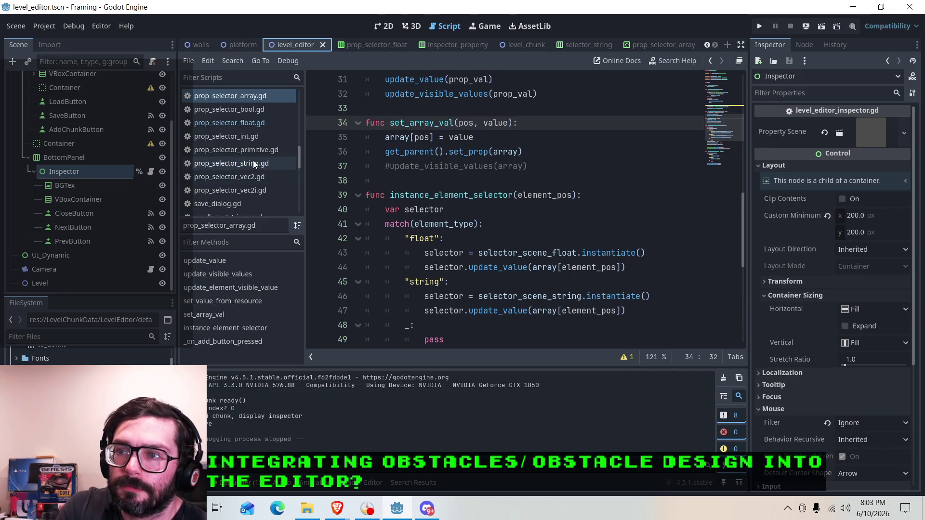
left_click(245, 100)
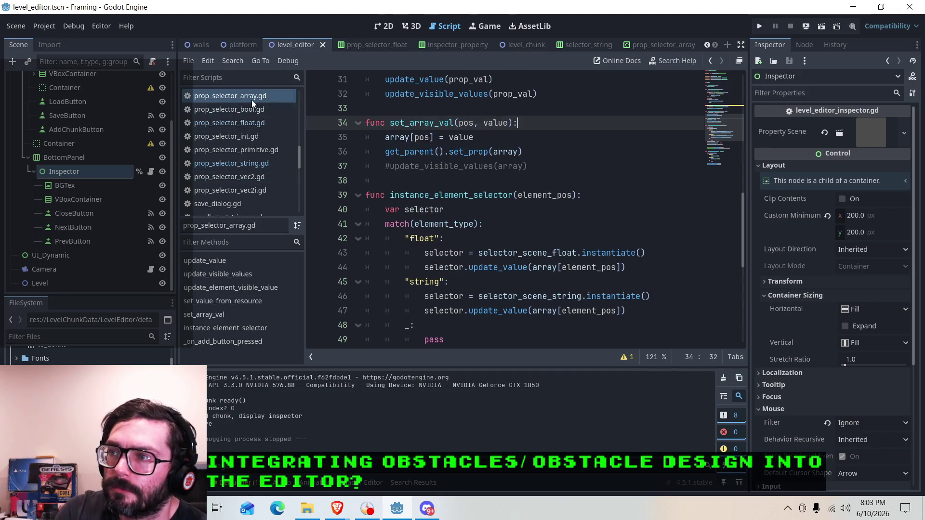
left_click(384, 27)
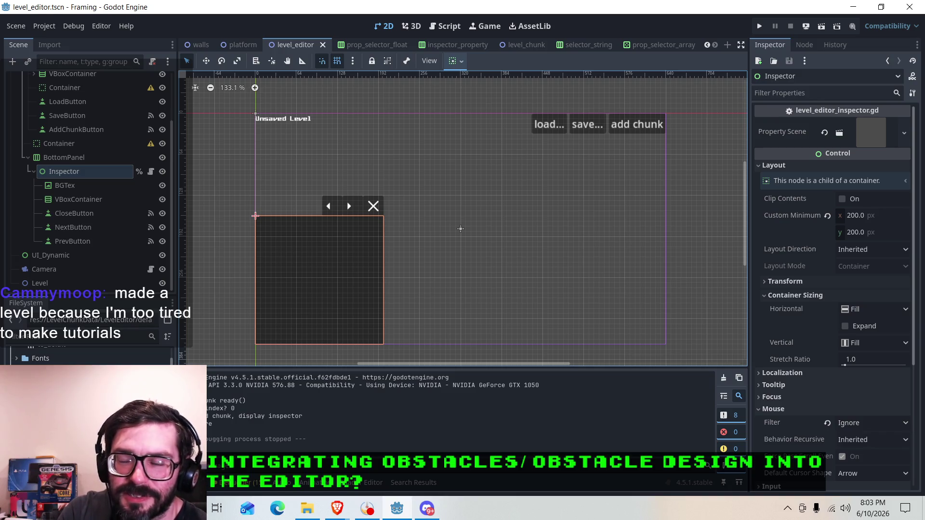
Step: Flip through the 3D and 2D workspaces, then return to the prop_selector_array.gd script code
left_click(439, 27)
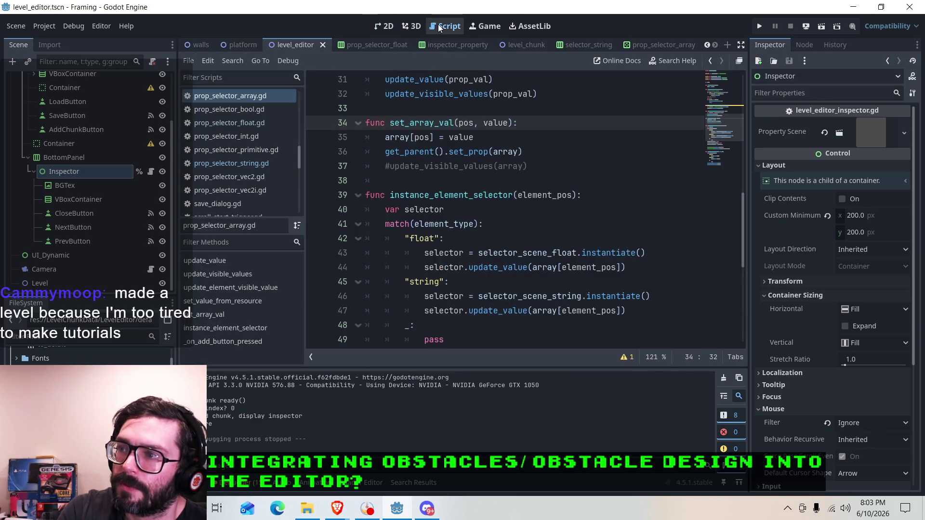
left_click(412, 26)
left_click(381, 25)
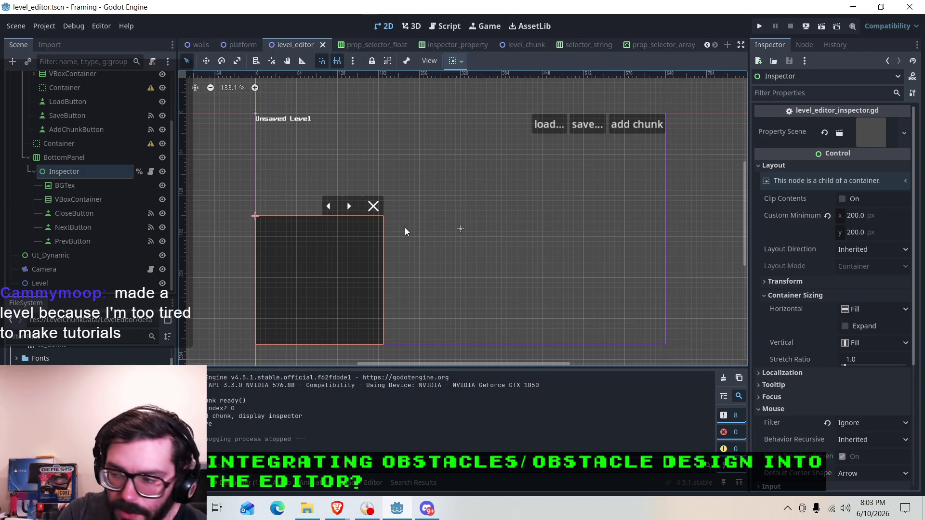
scroll(868, 255, "down", 4)
scroll(861, 258, "up", 4)
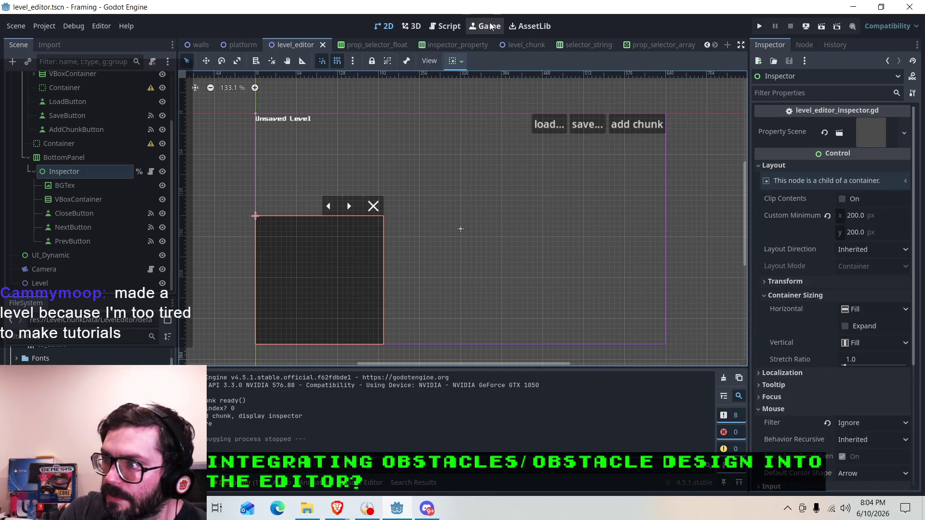
left_click(441, 27)
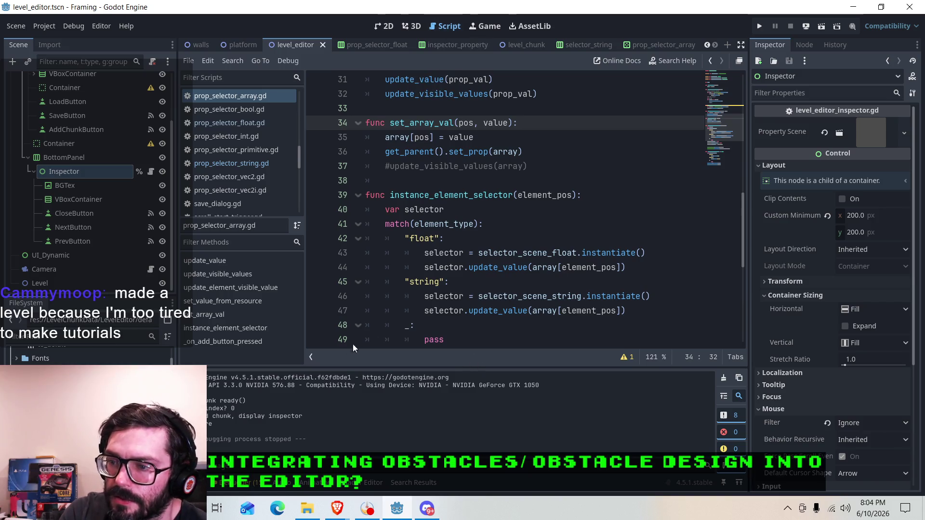